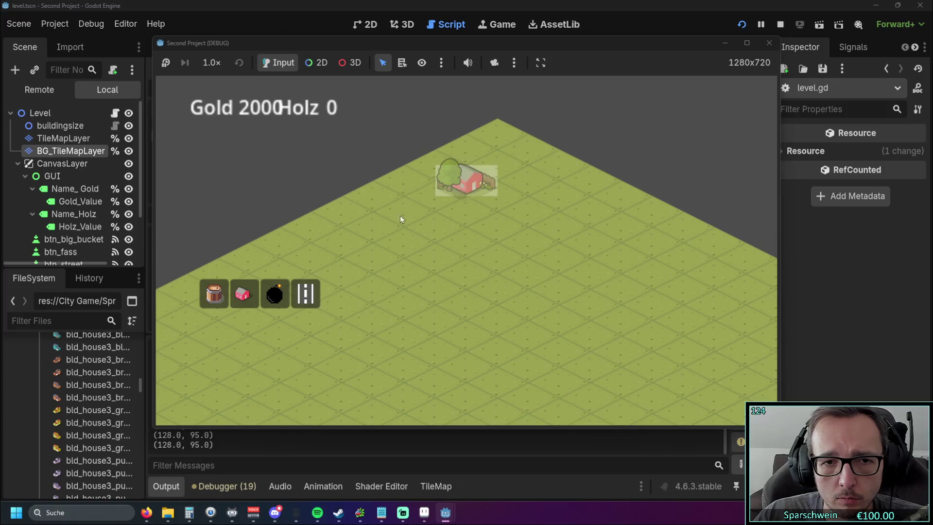
# Place two red houses on the hovered tiles, then stop the game to return to level.gd.
pyautogui.click(353, 245)
pyautogui.click(351, 243)
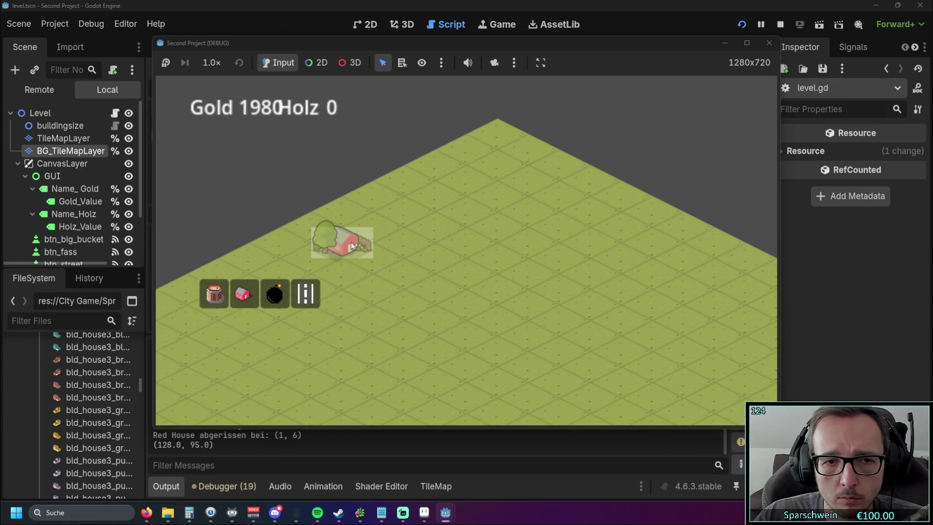
pyautogui.click(769, 43)
# Add a new line 260 reading 'var pos -= sprite_offset_y' after line 259.
pyautogui.moveTo(641, 130)
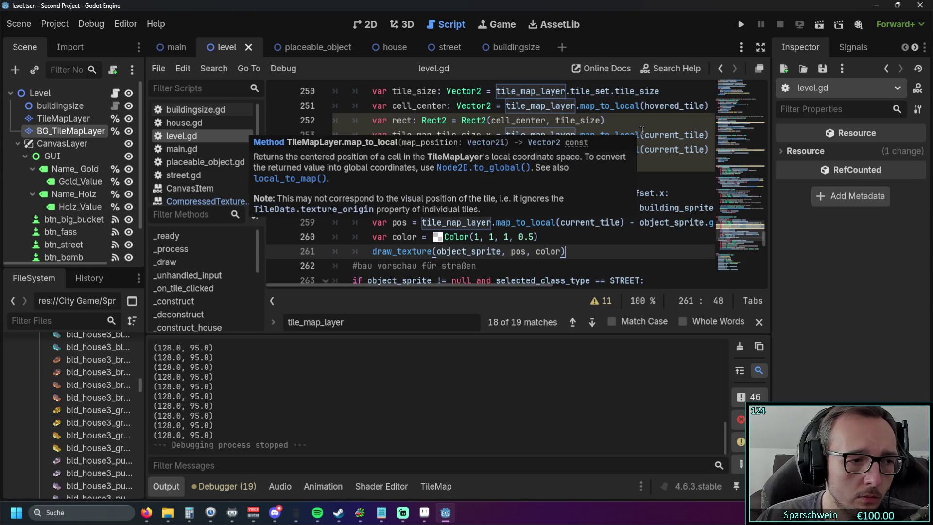
pyautogui.click(505, 237)
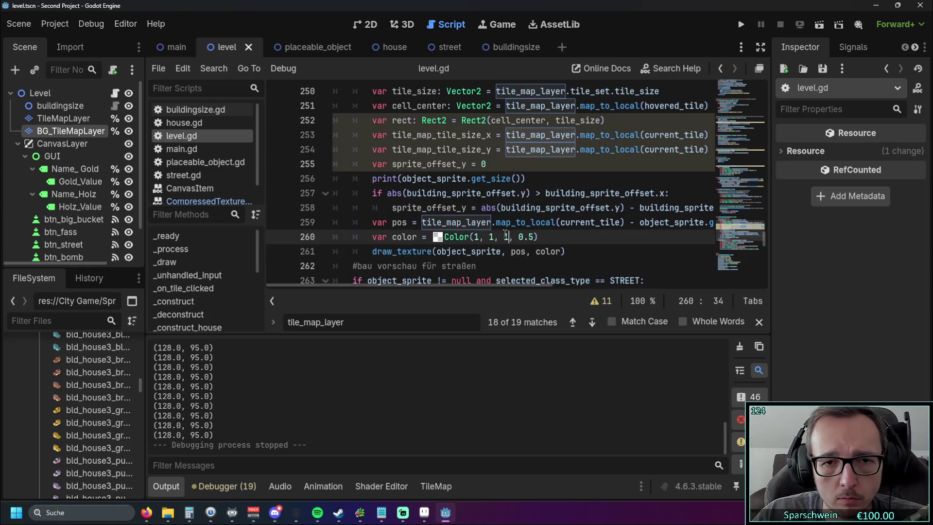
pyautogui.moveTo(463, 286); pyautogui.dragTo(522, 282)
pyautogui.click(662, 222)
pyautogui.press('Return')
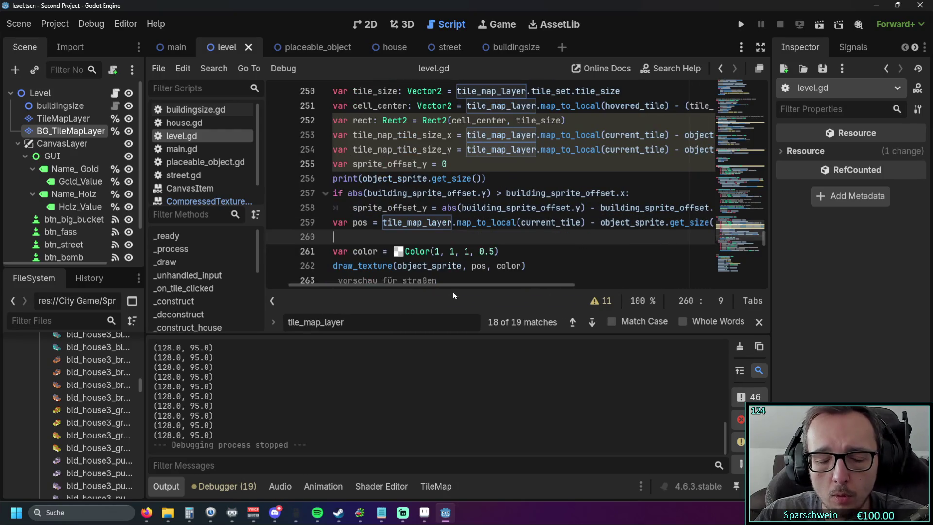
pyautogui.write('var')
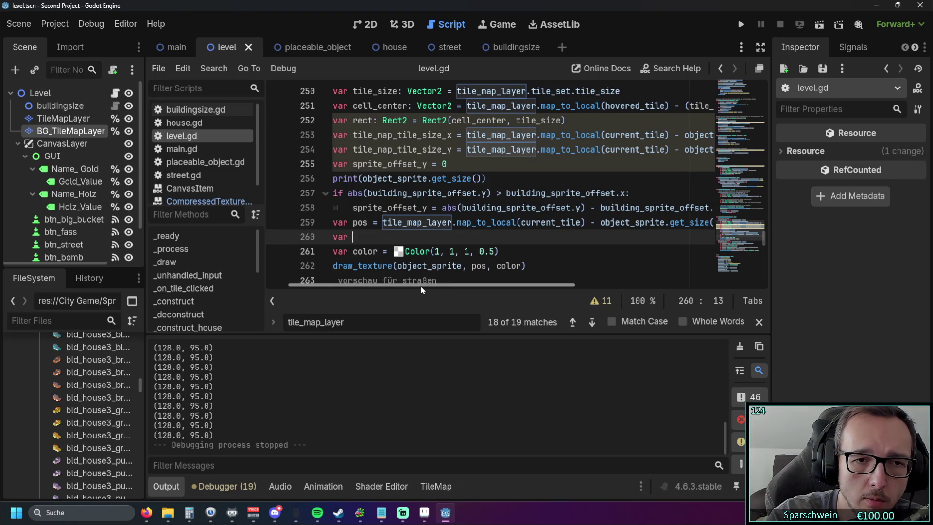
pyautogui.write(' pos -=')
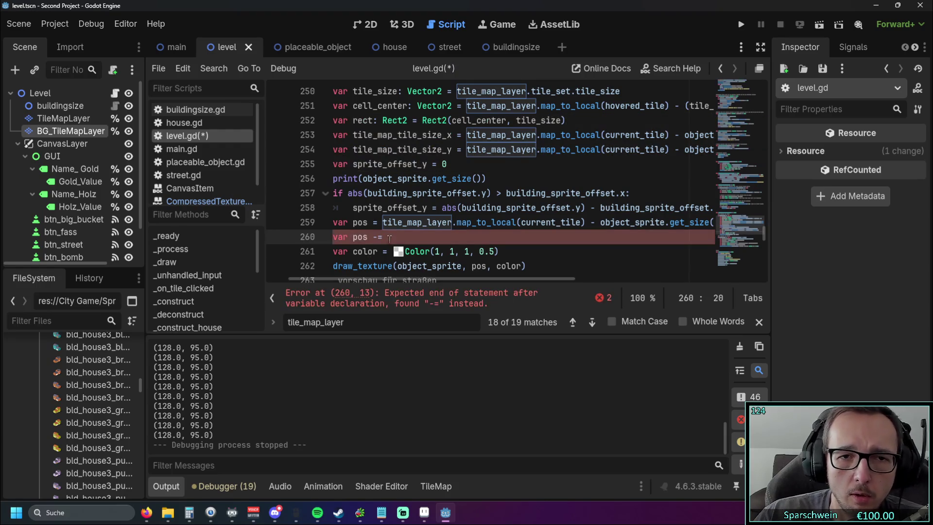
pyautogui.moveTo(353, 164); pyautogui.dragTo(427, 164)
pyautogui.hotkey('ctrl', 'c')
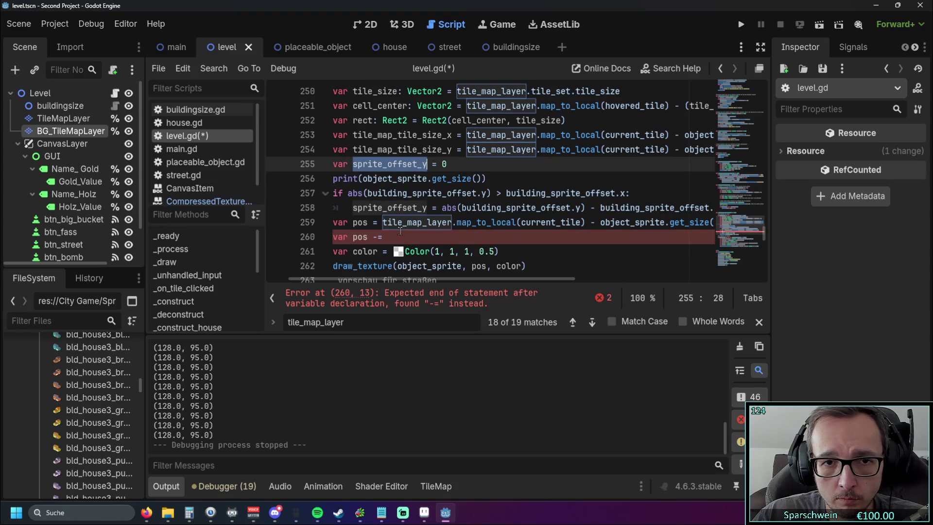
pyautogui.click(402, 233)
pyautogui.hotkey('ctrl', 'v')
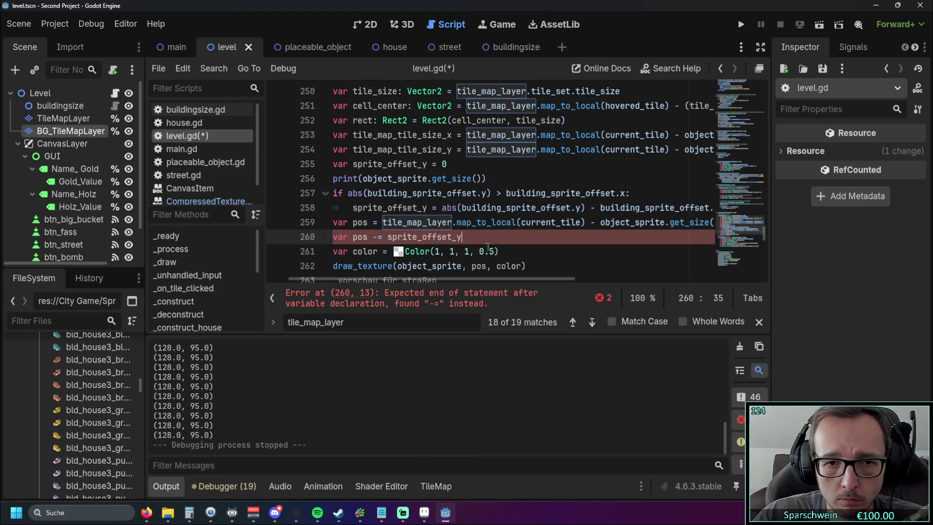
# Change line 260 to subtract from pos.y and divide sprite_offset_y by 2.
pyautogui.click(540, 250)
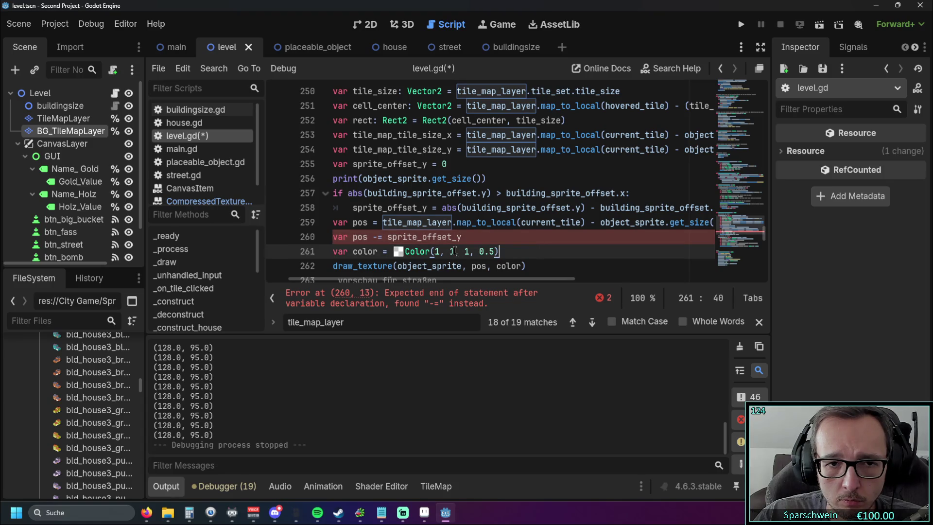
pyautogui.click(367, 238)
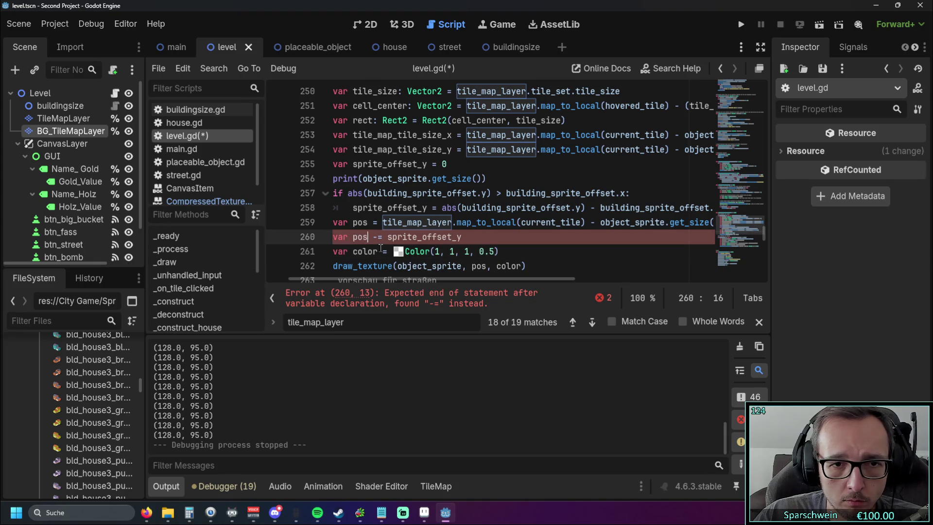
pyautogui.write('.y')
pyautogui.press('Up')
pyautogui.press('Up')
pyautogui.press('Home')
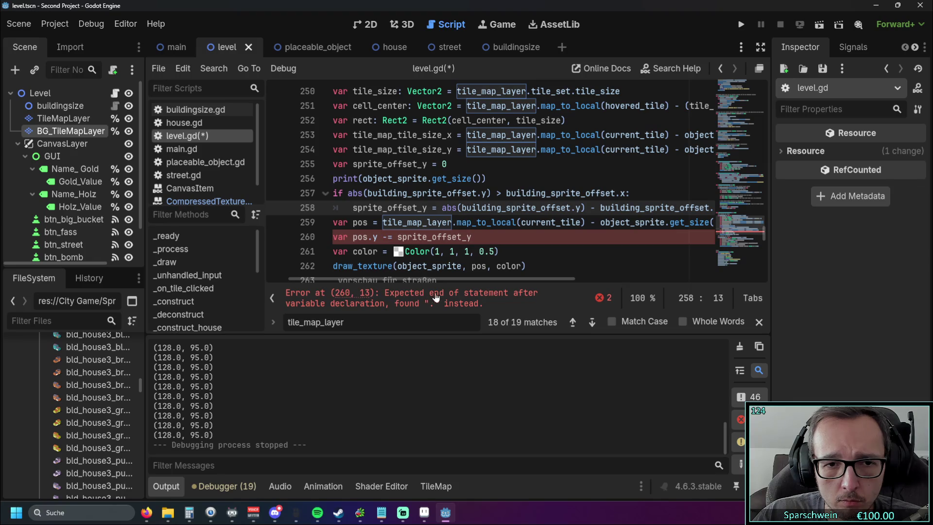
pyautogui.click(478, 238)
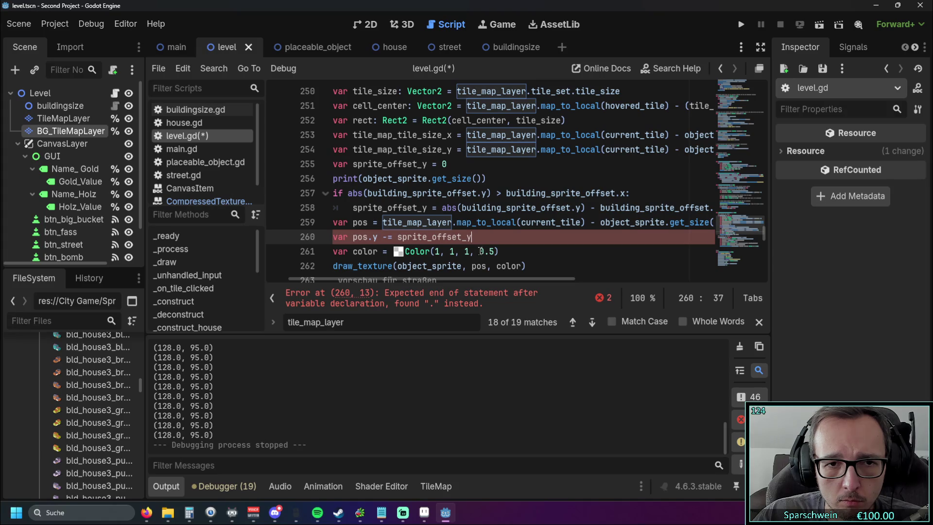
pyautogui.write(' / 2')
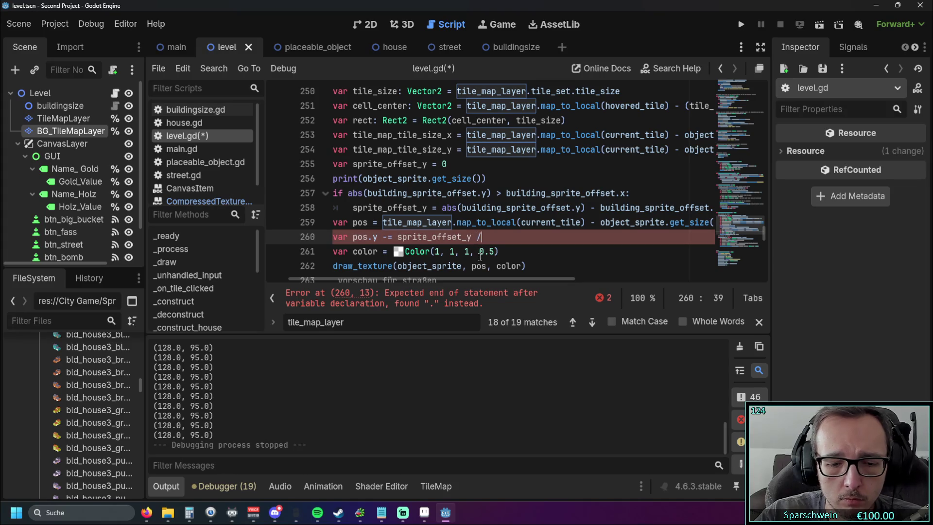
# Remove the stray 'var' from line 260 to clear the error and run the game.
pyautogui.click(489, 208)
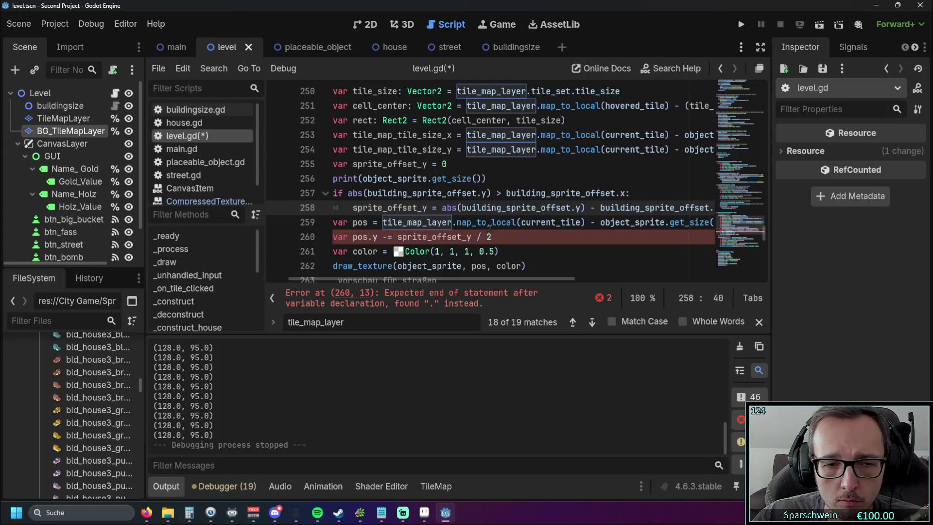
pyautogui.click(378, 238)
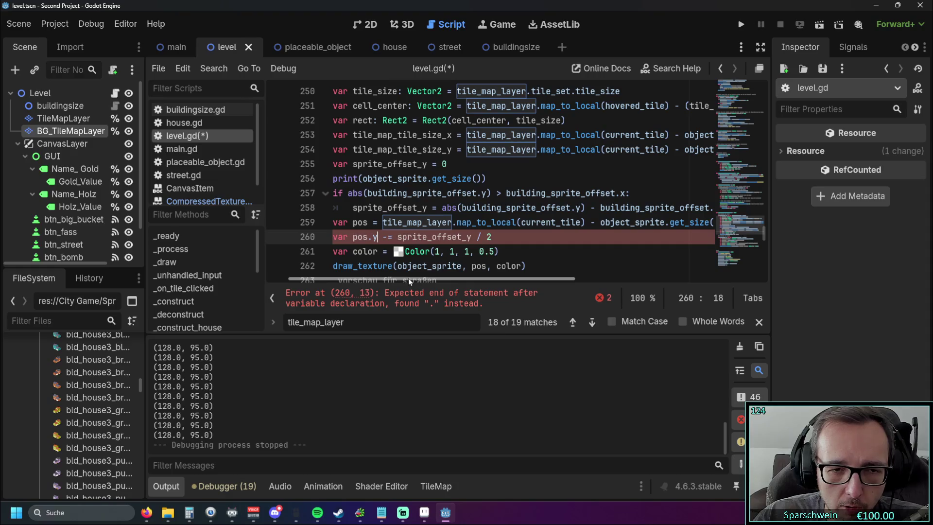
pyautogui.moveTo(408, 278)
pyautogui.mouseDown()
pyautogui.moveTo(384, 278)
pyautogui.moveTo(403, 277)
pyautogui.moveTo(396, 279)
pyautogui.mouseUp()
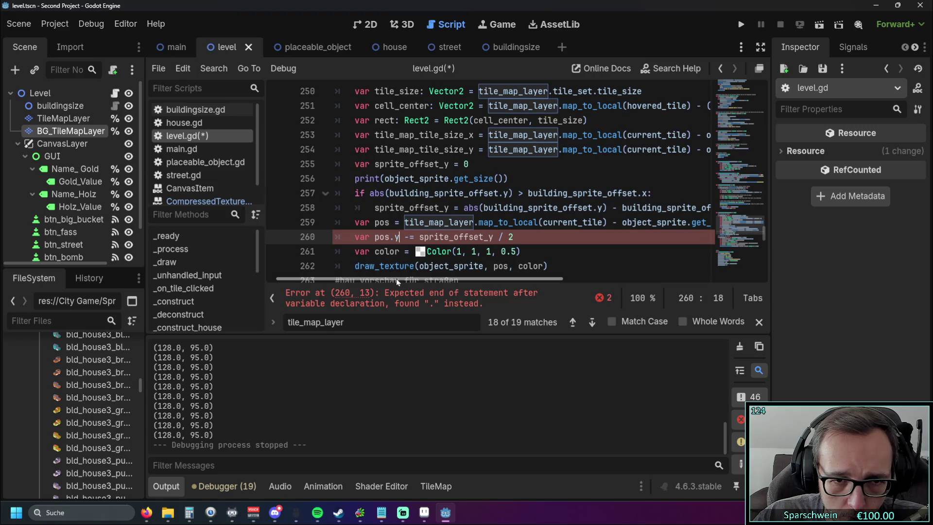
pyautogui.moveTo(395, 278)
pyautogui.mouseDown()
pyautogui.moveTo(381, 279)
pyautogui.moveTo(389, 280)
pyautogui.mouseUp()
pyautogui.moveTo(386, 237); pyautogui.dragTo(365, 237)
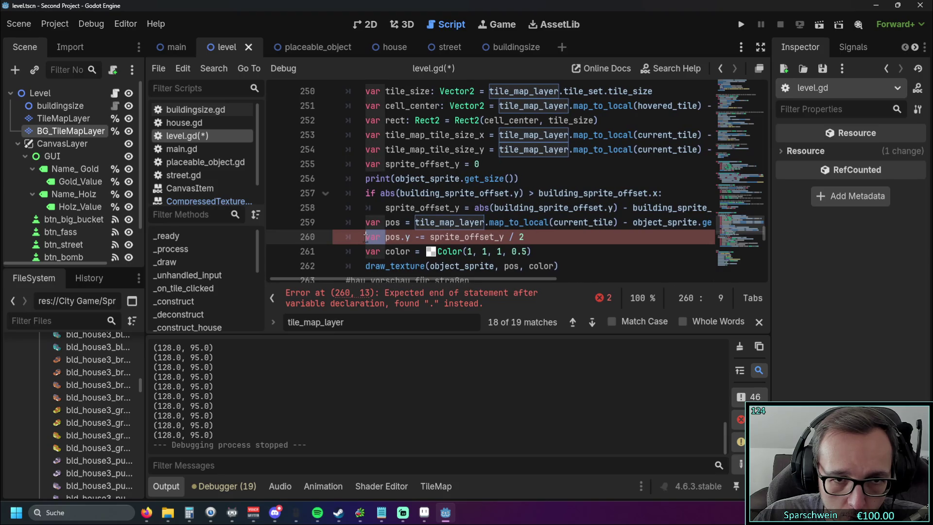
pyautogui.press('BackSpace')
pyautogui.click(557, 222)
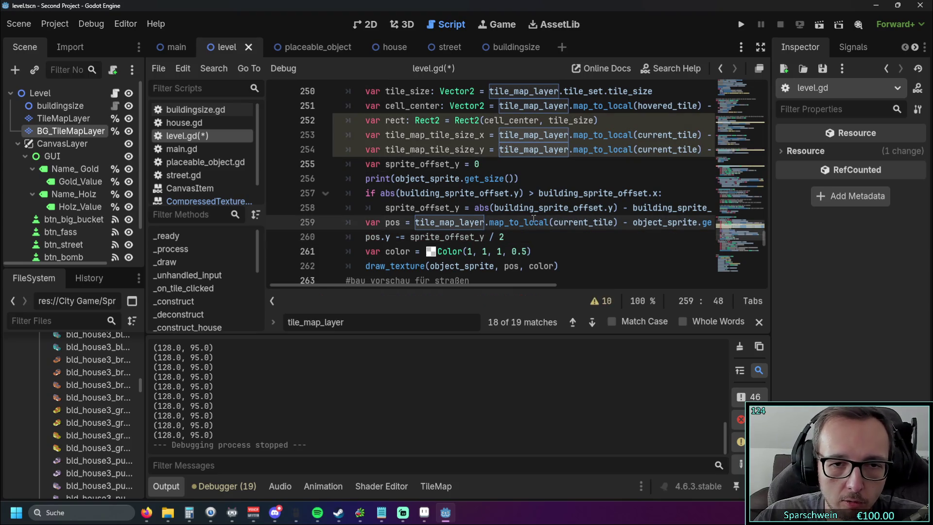
pyautogui.click(740, 24)
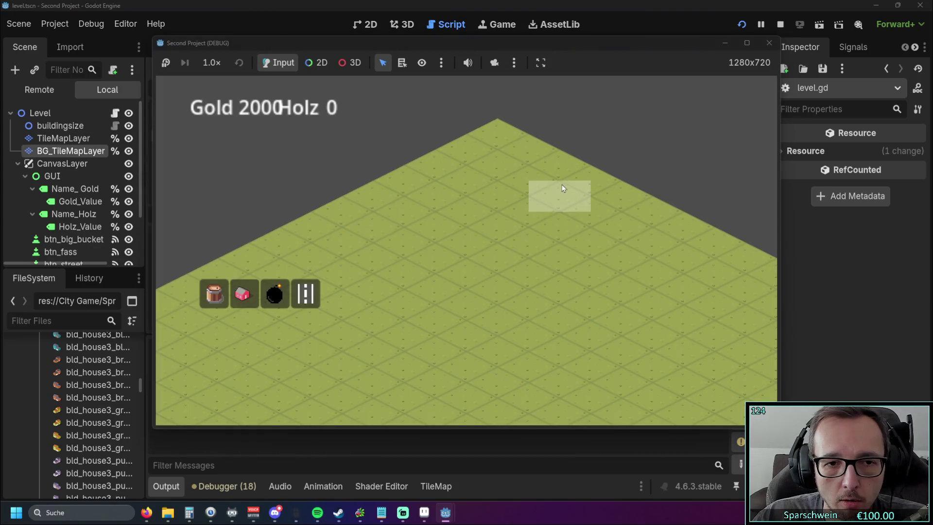
# Test the preview by placing, demolishing and rebuilding red houses, including at tile (0, 3).
pyautogui.click(253, 300)
pyautogui.click(361, 198)
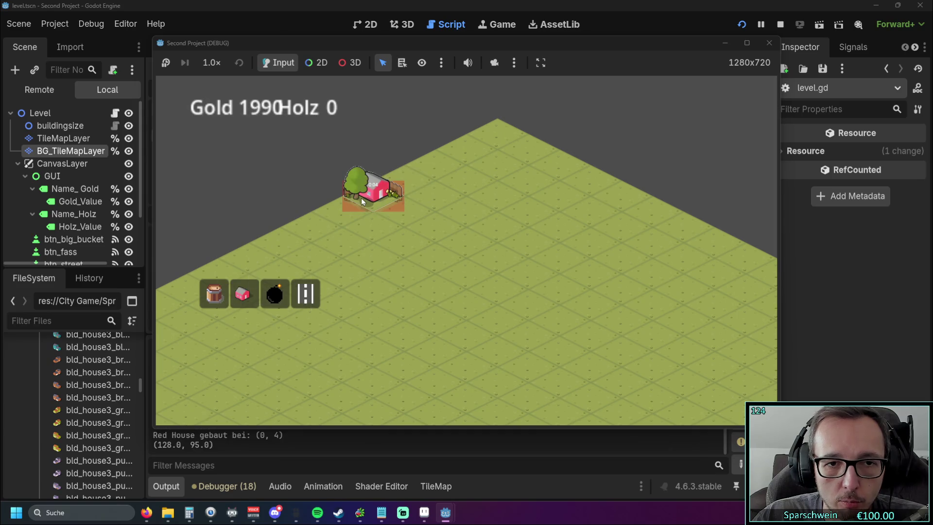
pyautogui.click(365, 197)
pyautogui.click(406, 177)
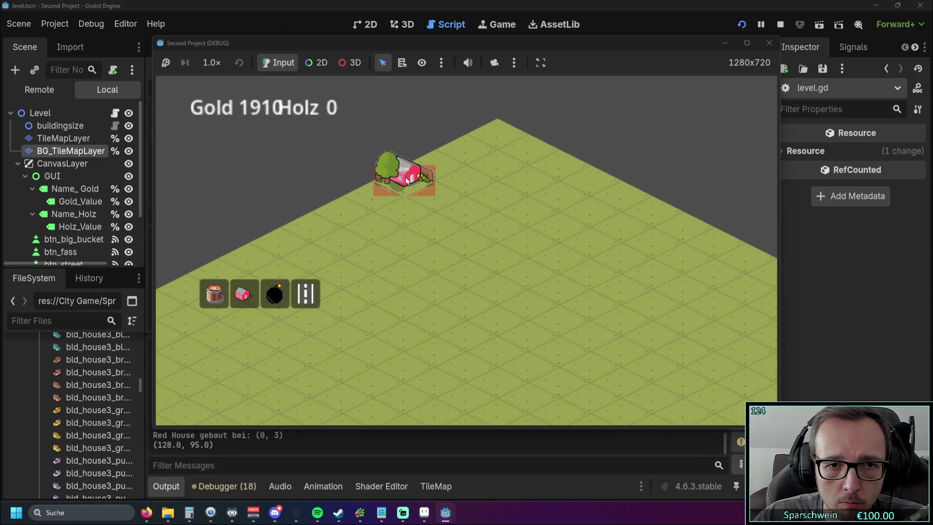
pyautogui.rightClick(406, 179)
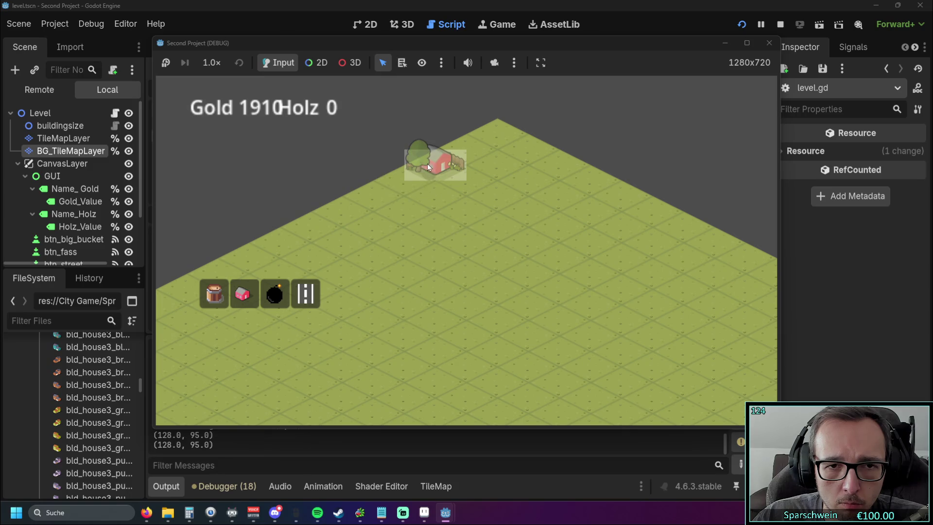
pyautogui.click(404, 182)
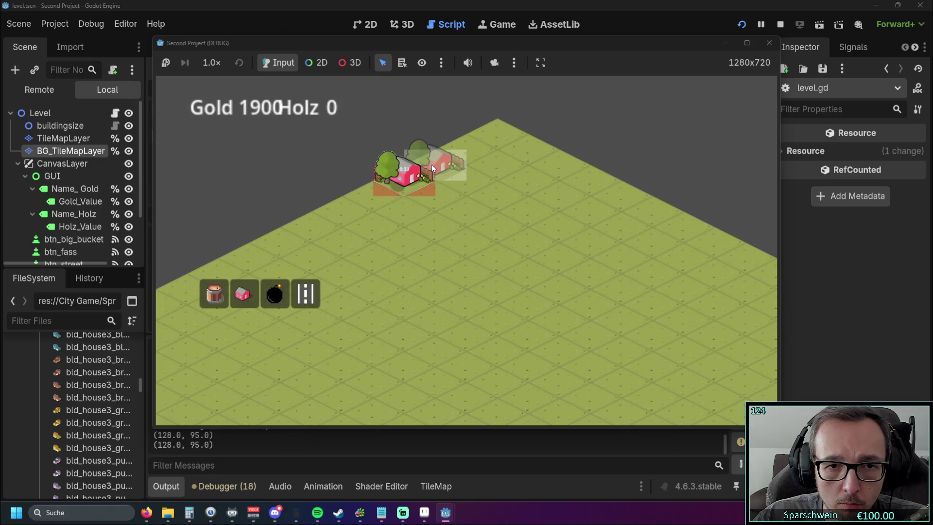
pyautogui.rightClick(398, 182)
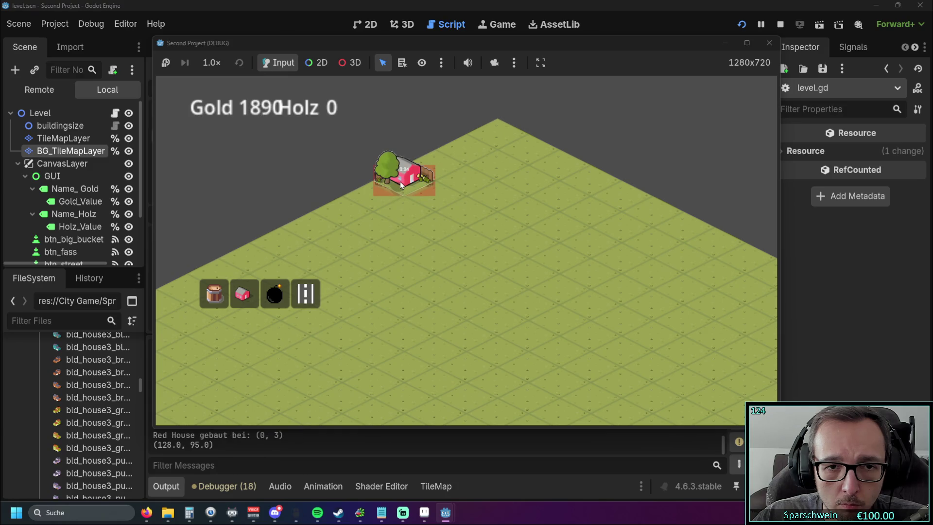
pyautogui.click(400, 182)
pyautogui.rightClick(400, 181)
pyautogui.rightClick(401, 180)
pyautogui.click(243, 293)
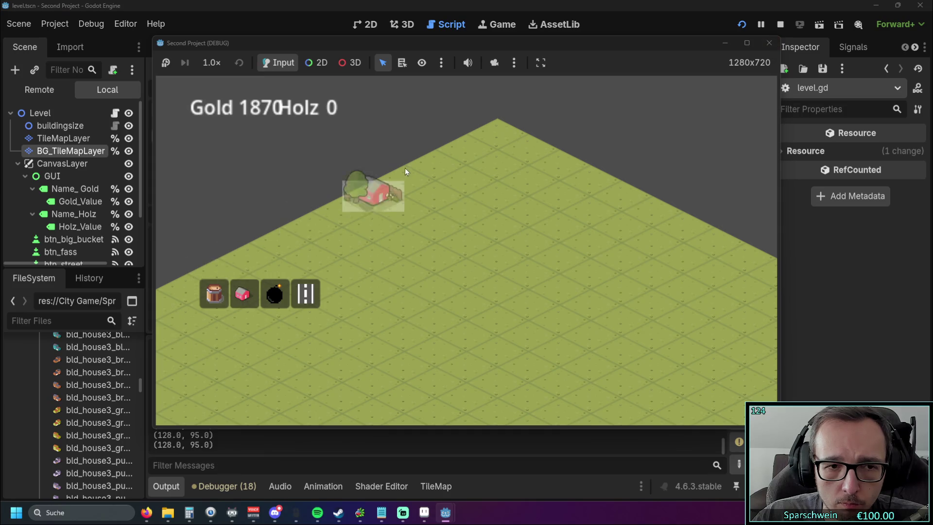
pyautogui.click(403, 180)
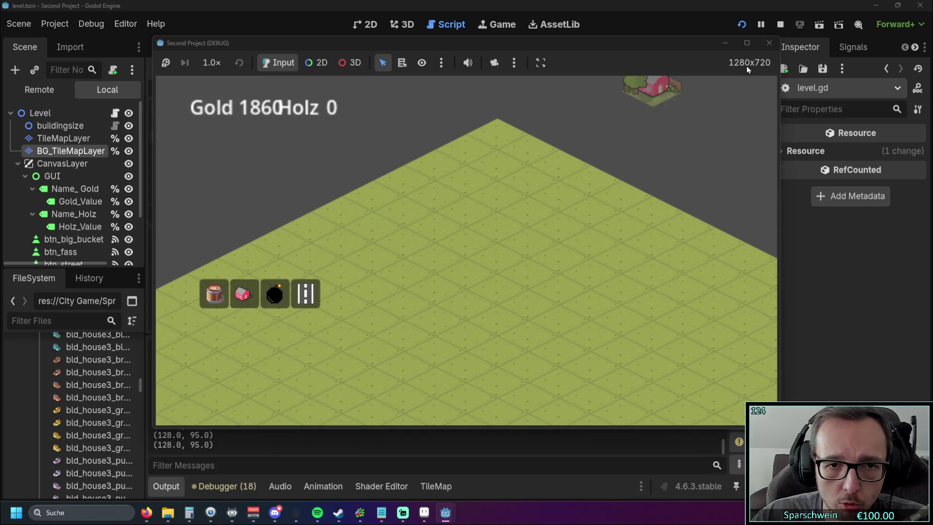
# Stop the game, delete ' / 2' from line 260, and relaunch the game.
pyautogui.click(768, 43)
pyautogui.click(506, 245)
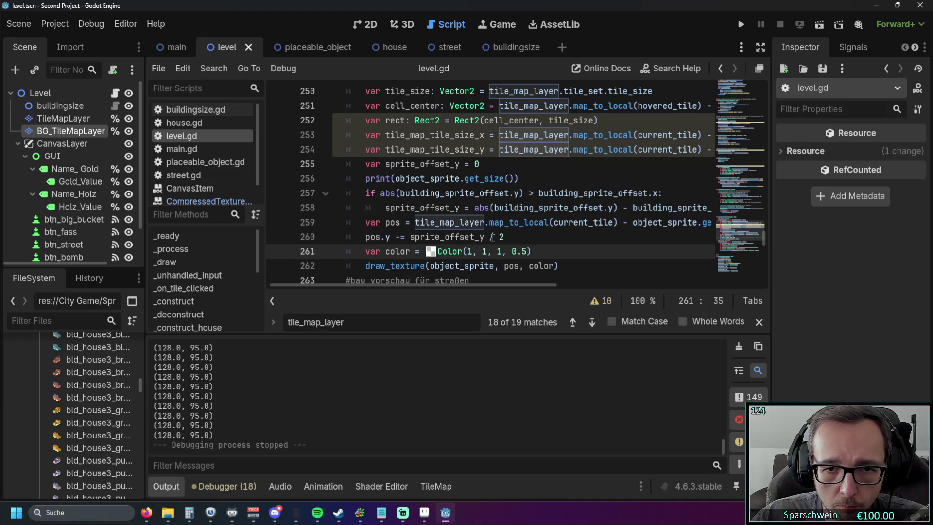
pyautogui.press('Up')
pyautogui.press('End')
pyautogui.hotkey('shift', 'Left')
pyautogui.hotkey('shift', 'Left')
pyautogui.hotkey('shift', 'Left')
pyautogui.press('BackSpace')
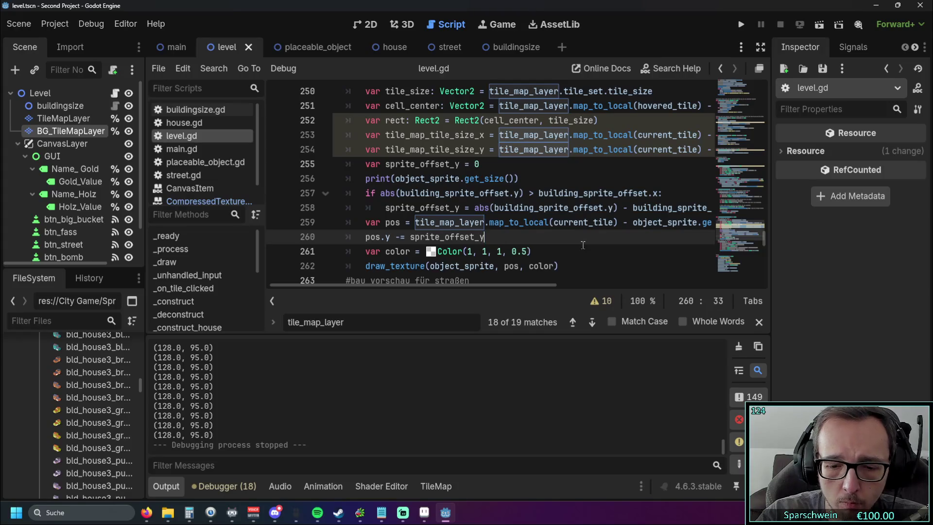
pyautogui.click(740, 24)
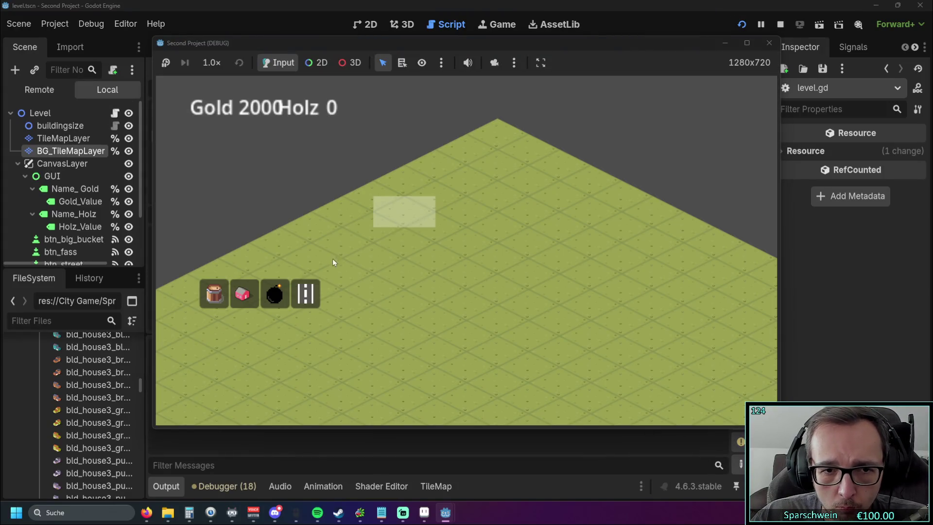
# Place red houses and repeatedly demolish and rebuild the one at tile (0, 3), then exit build mode.
pyautogui.click(243, 293)
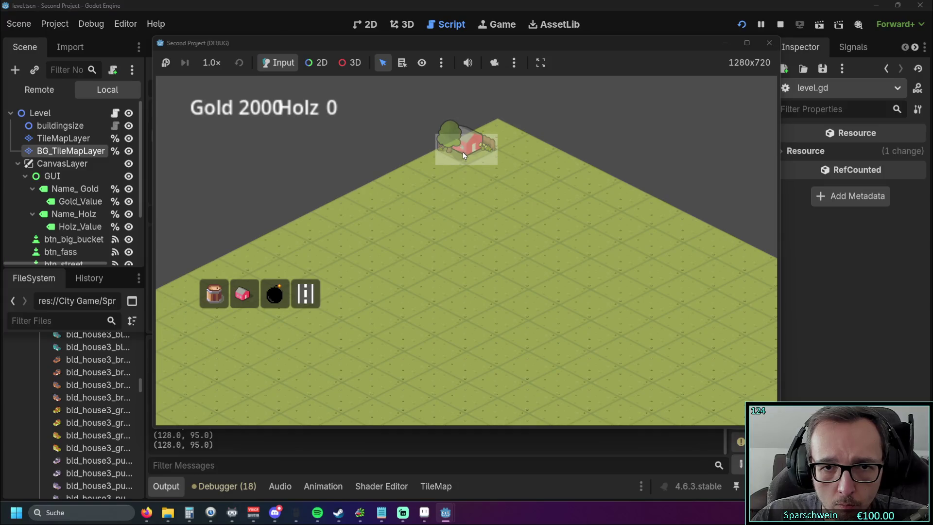
pyautogui.click(462, 153)
pyautogui.click(406, 180)
pyautogui.click(406, 180)
pyautogui.click(406, 180)
pyautogui.click(406, 180)
pyautogui.click(406, 180)
pyautogui.click(406, 180)
pyautogui.click(406, 180)
pyautogui.click(407, 179)
pyautogui.rightClick(407, 180)
# Build, demolish and rebuild a house at tile (0, 4), then stop the game.
pyautogui.click(275, 299)
pyautogui.click(373, 194)
pyautogui.click(373, 194)
pyautogui.click(373, 194)
pyautogui.click(775, 45)
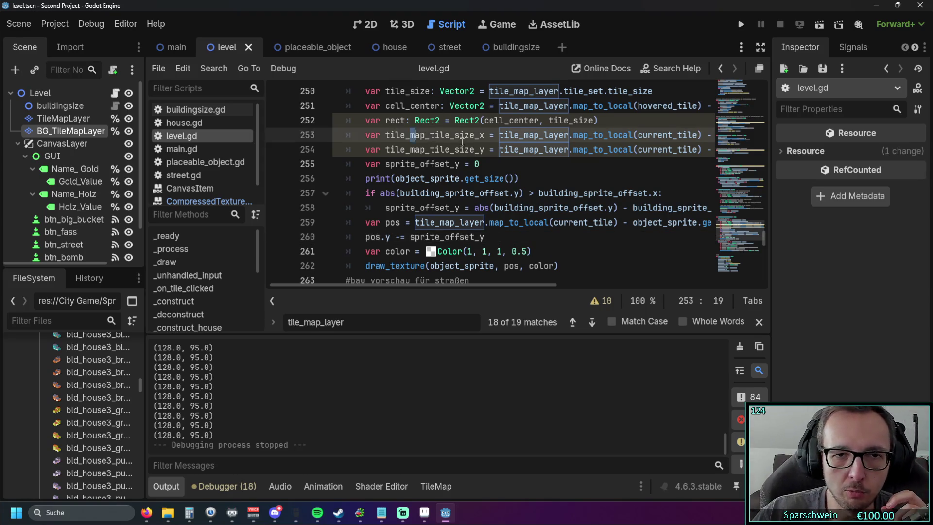
# Relaunch the game and place four red houses in a diagonal row, leaving gold at 1950.
pyautogui.click(575, 174)
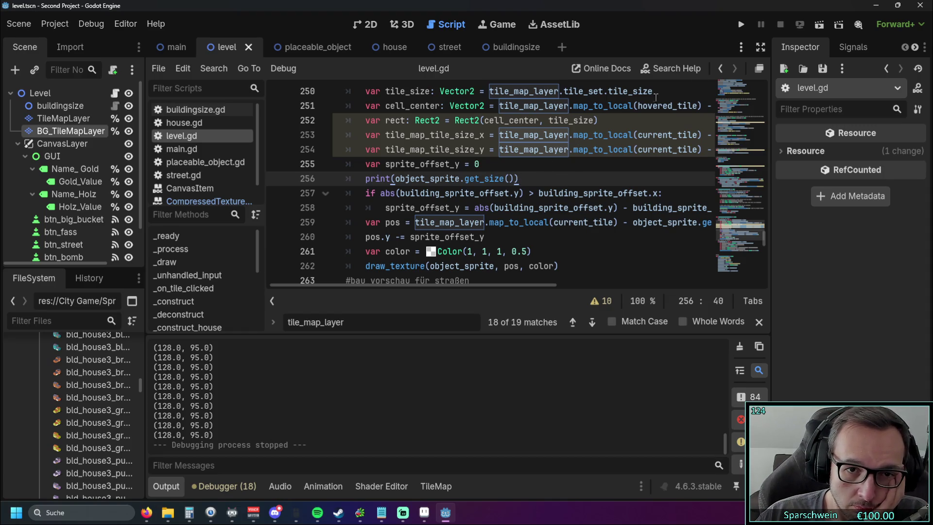
pyautogui.click(742, 26)
pyautogui.click(242, 293)
pyautogui.click(372, 220)
pyautogui.click(404, 206)
pyautogui.click(430, 198)
pyautogui.click(464, 182)
# Lay a street path, collect house resources raising gold to 1970, and stop the game.
pyautogui.rightClick(468, 209)
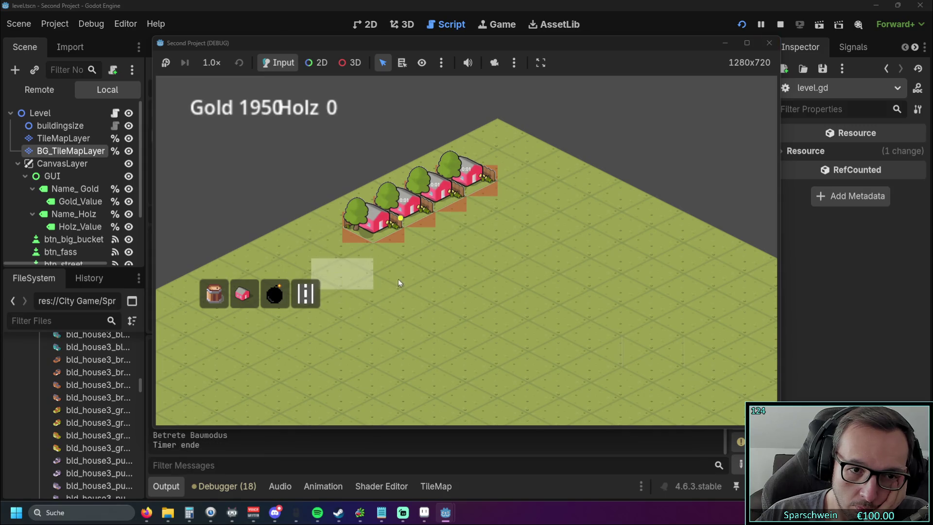
pyautogui.moveTo(446, 261)
pyautogui.mouseDown()
pyautogui.moveTo(519, 214)
pyautogui.moveTo(493, 280)
pyautogui.mouseUp()
pyautogui.rightClick(493, 275)
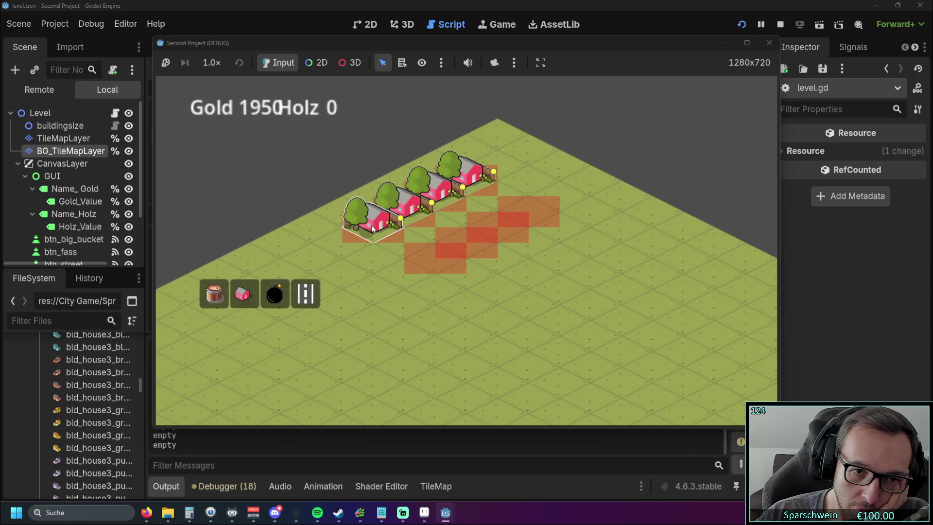
pyautogui.click(386, 223)
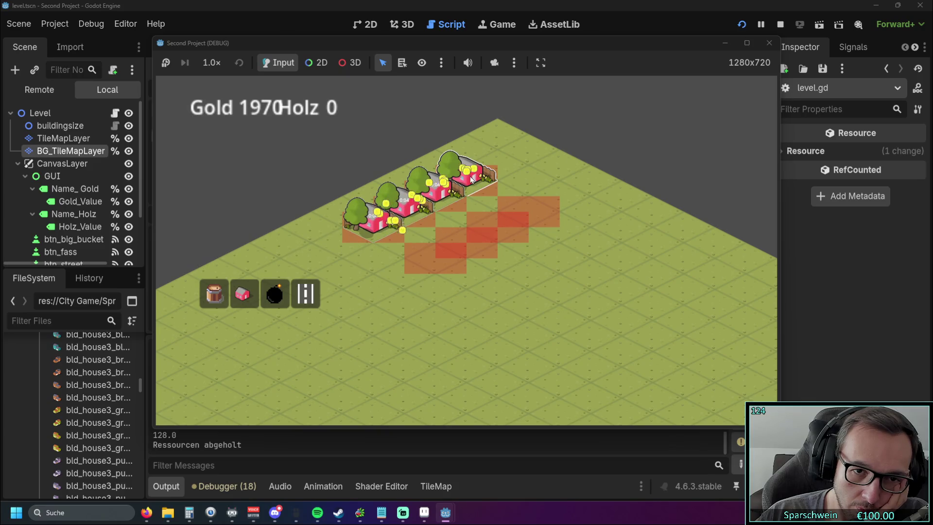
pyautogui.click(766, 46)
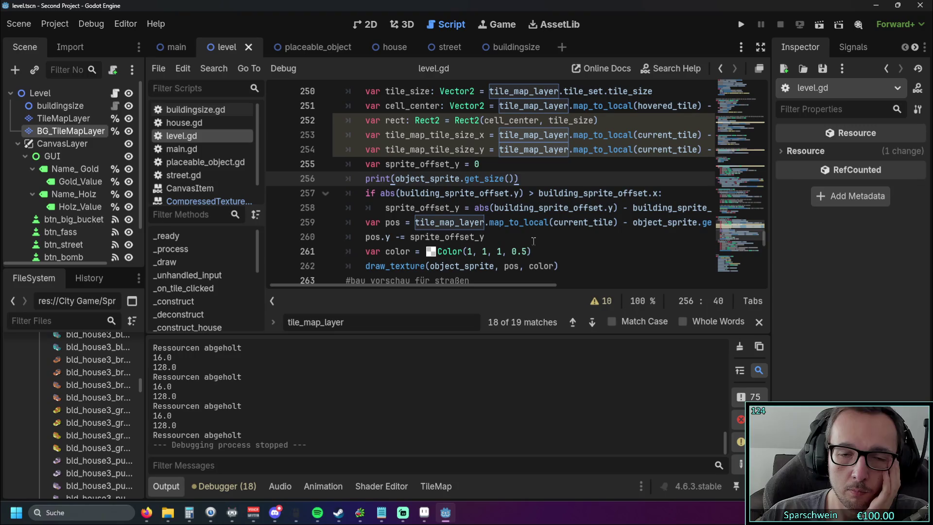
# Review the house preview code around lines 250–260 in color_construction_preview.
pyautogui.scroll(1, 515, 248)
pyautogui.scroll(-1, 514, 248)
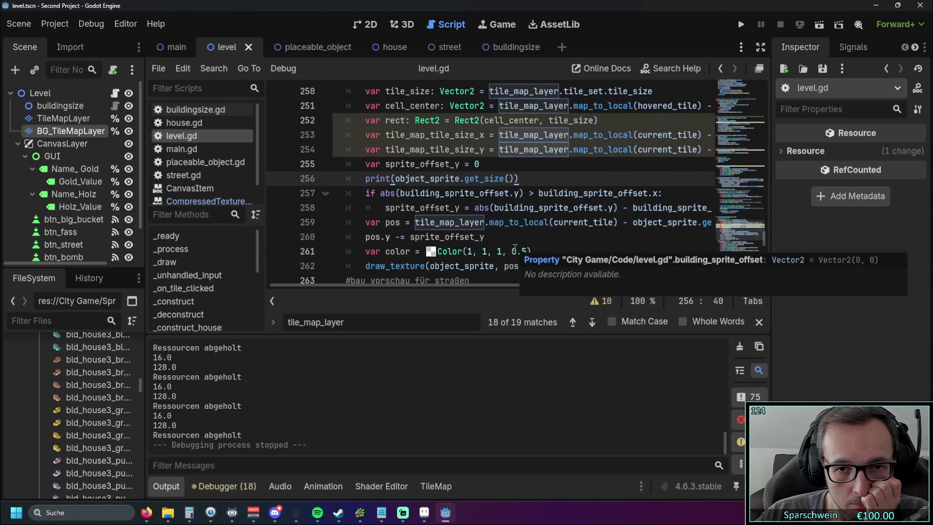
pyautogui.click(514, 238)
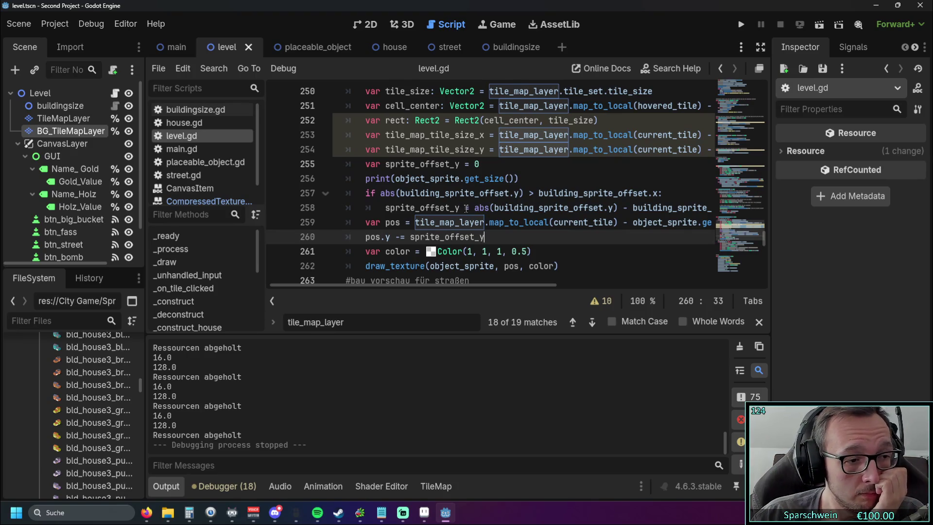
pyautogui.scroll(1, 460, 208)
pyautogui.moveTo(383, 284); pyautogui.dragTo(337, 281)
pyautogui.moveTo(377, 142)
pyautogui.mouseDown()
pyautogui.moveTo(486, 168)
pyautogui.moveTo(535, 205)
pyautogui.moveTo(546, 197)
pyautogui.mouseUp()
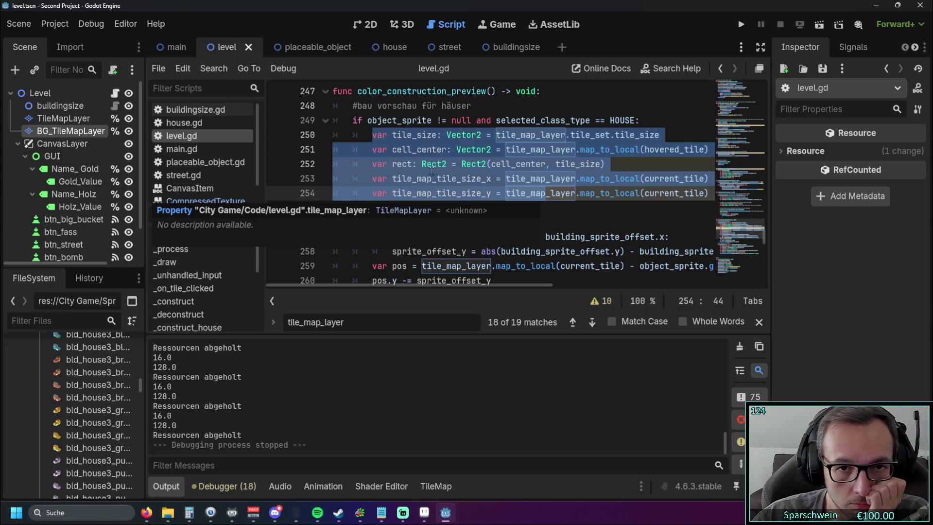
pyautogui.click(552, 226)
# Delete the unused lines 250–254, tidy the blank line, and run the game again.
pyautogui.moveTo(337, 132)
pyautogui.mouseDown()
pyautogui.moveTo(631, 138)
pyautogui.moveTo(705, 194)
pyautogui.mouseUp()
pyautogui.hscroll(-5, 482, 286)
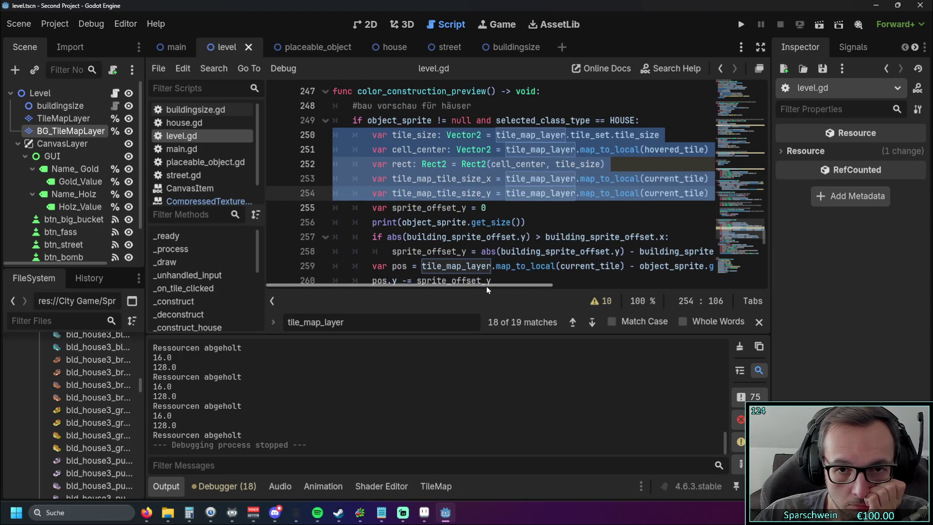
pyautogui.press('BackSpace')
pyautogui.press('BackSpace')
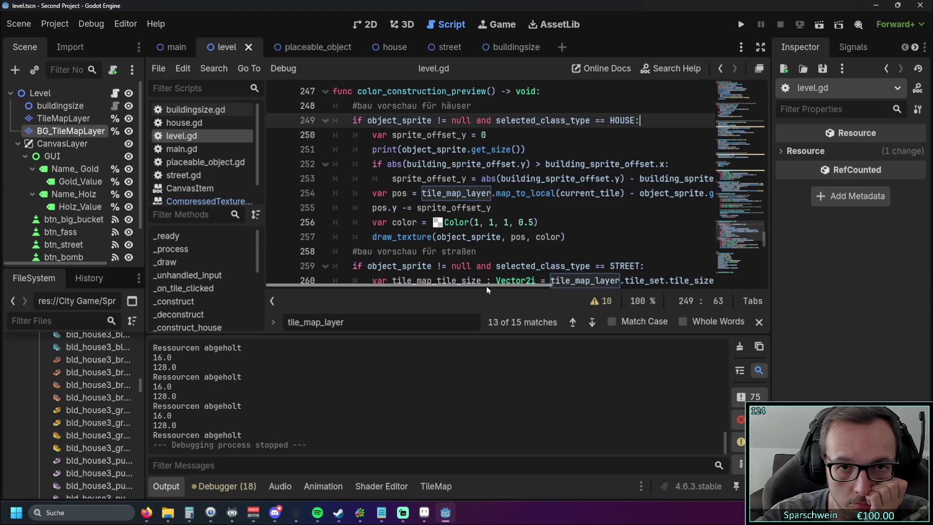
pyautogui.hotkey('ctrl', 'z')
pyautogui.click(625, 139)
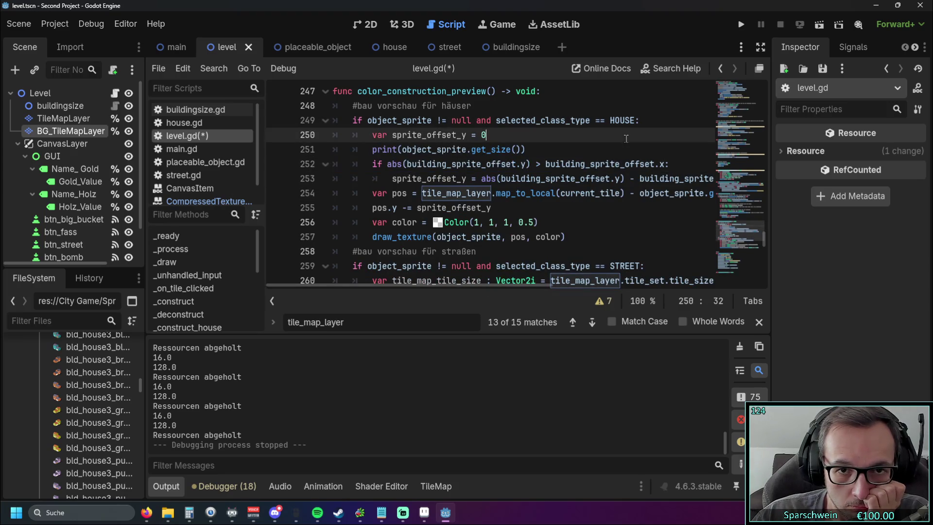
pyautogui.click(740, 25)
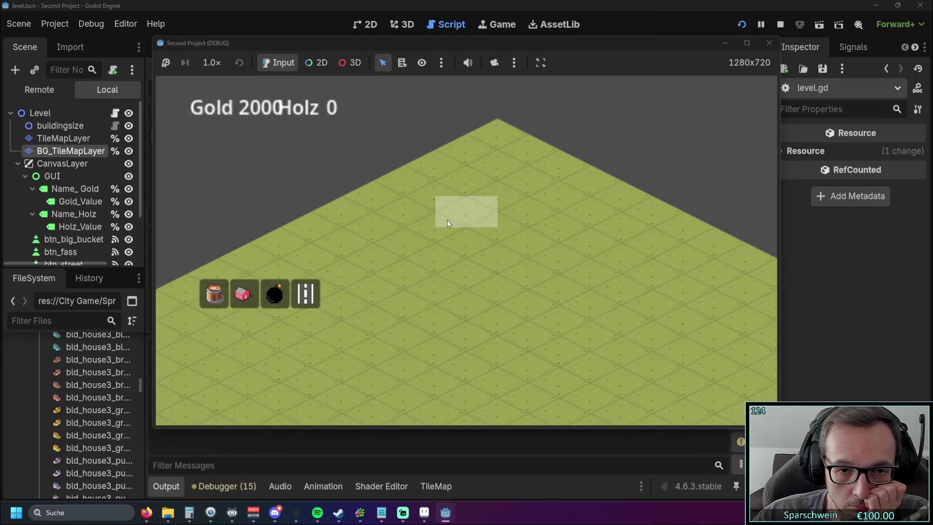
# Drag a diagonal row of four red houses, dropping gold to 1960, then stop the game.
pyautogui.moveTo(249, 293); pyautogui.dragTo(469, 176)
pyautogui.click(768, 43)
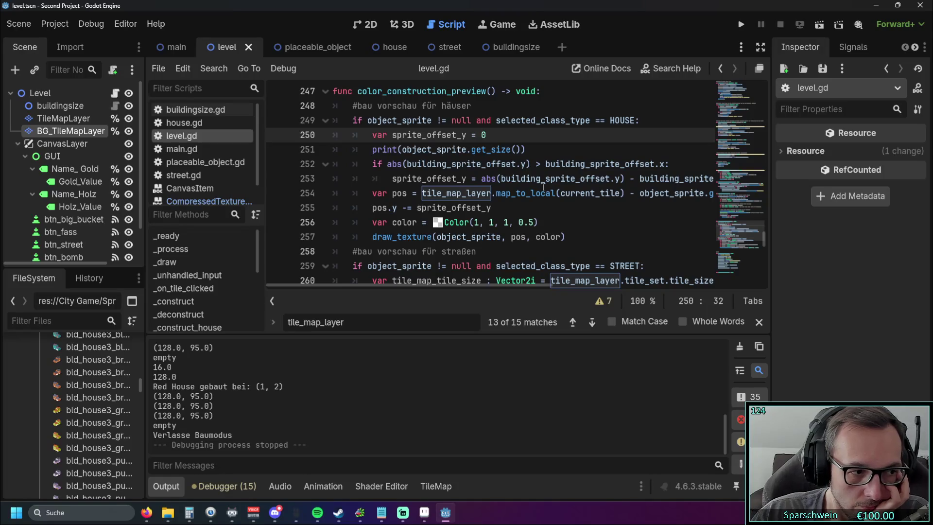
# Look over level.gd, then switch to the browser playing 'Let's Play - Rising Cities #003'.
pyautogui.moveTo(423, 288)
pyautogui.mouseDown()
pyautogui.moveTo(496, 286)
pyautogui.moveTo(394, 294)
pyautogui.moveTo(439, 296)
pyautogui.moveTo(404, 297)
pyautogui.mouseUp()
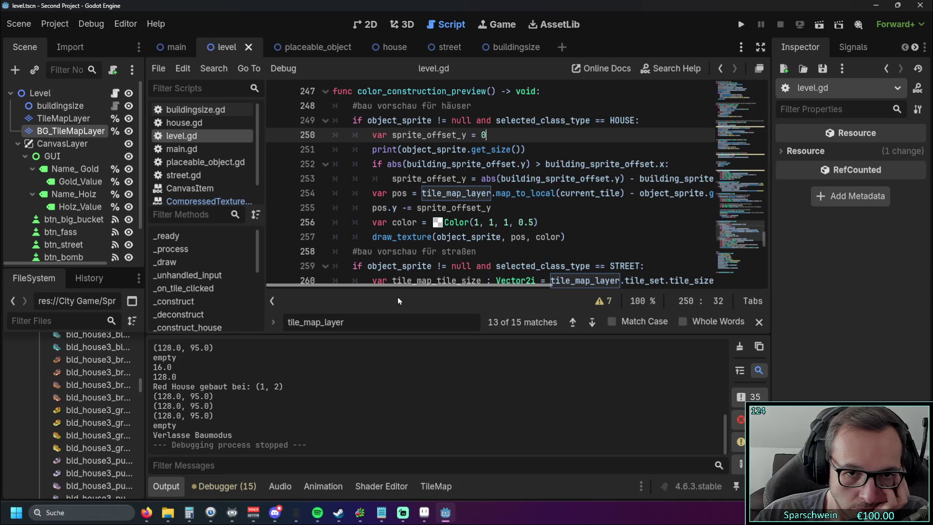
pyautogui.scroll(1, 467, 238)
pyautogui.scroll(-1, 468, 241)
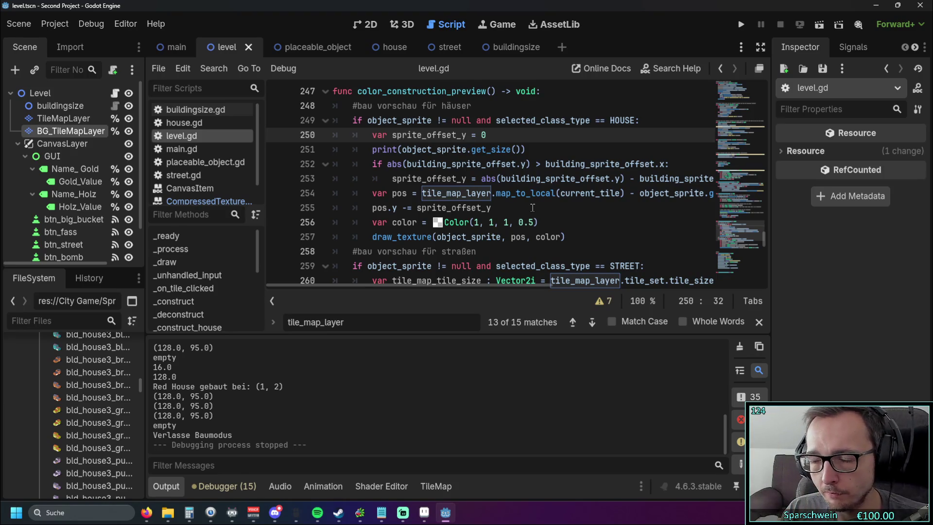
pyautogui.hotkey('alt', 'Tab')
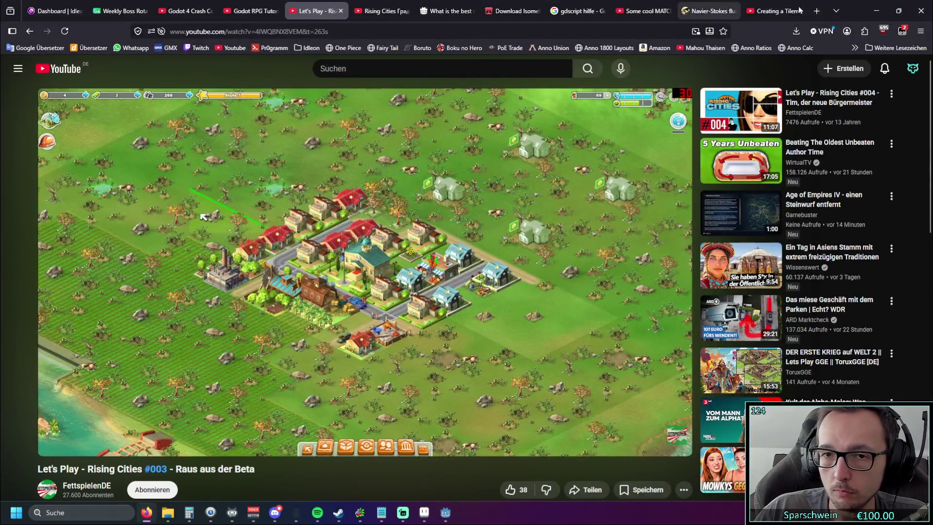
# Switch back to Godot, then to Aseprite showing the red_house_1x1.png sprite.
pyautogui.hotkey('alt', 'Tab')
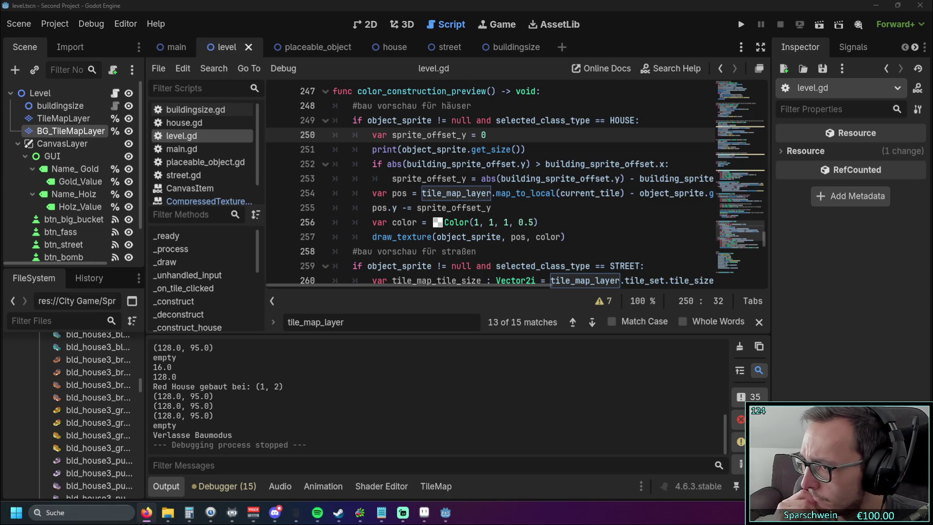
pyautogui.hotkey('alt', 'Tab')
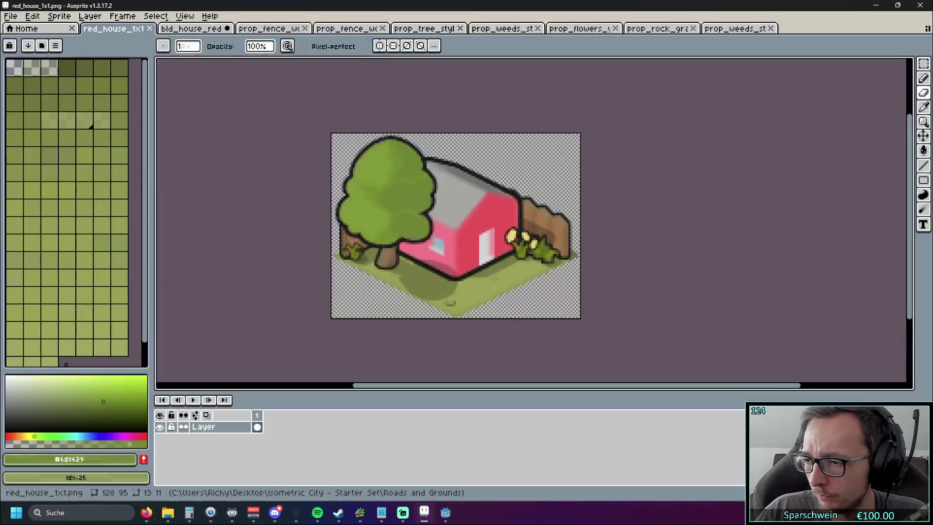
# Raise the red house sprite's alpha to 100 with a Hue/Saturation adjustment.
pyautogui.click(35, 17)
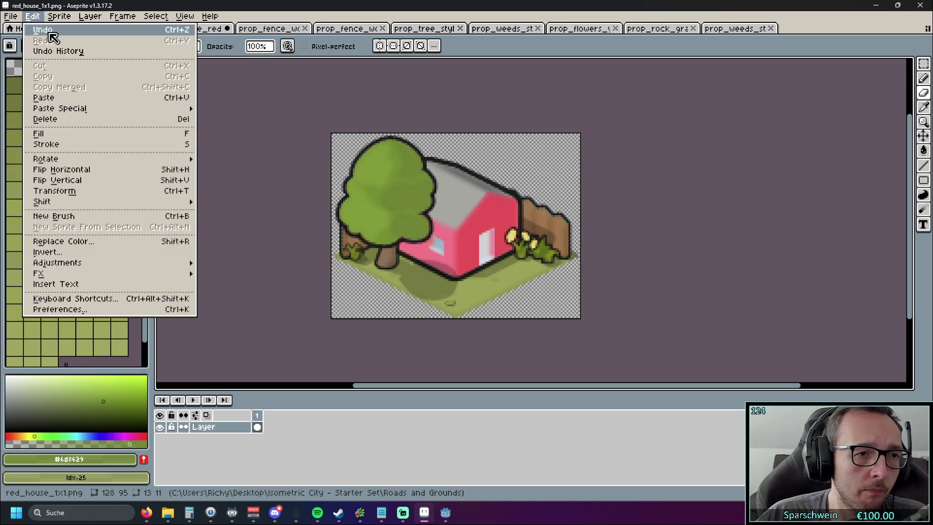
pyautogui.moveTo(94, 263)
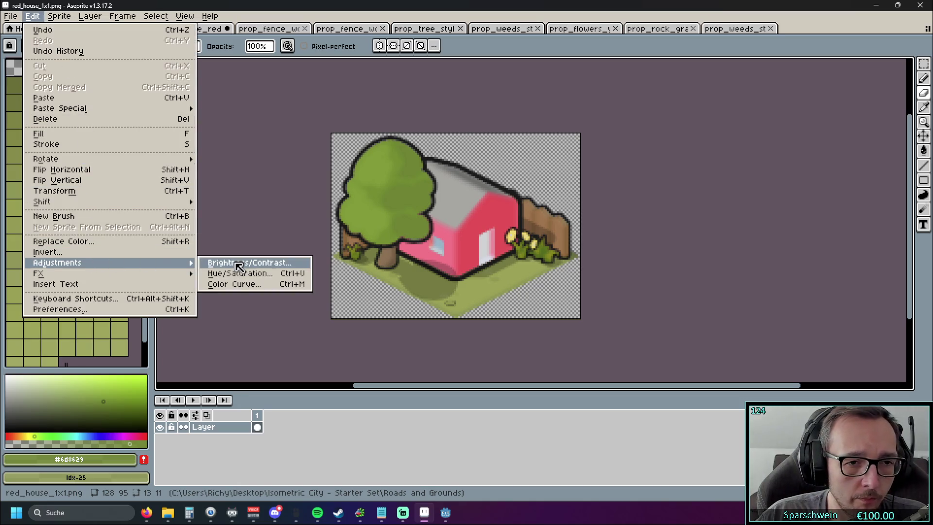
pyautogui.click(257, 273)
pyautogui.moveTo(457, 216); pyautogui.dragTo(698, 194)
pyautogui.moveTo(672, 278)
pyautogui.mouseDown()
pyautogui.moveTo(733, 277)
pyautogui.moveTo(660, 277)
pyautogui.moveTo(810, 279)
pyautogui.moveTo(666, 291)
pyautogui.moveTo(814, 285)
pyautogui.mouseUp()
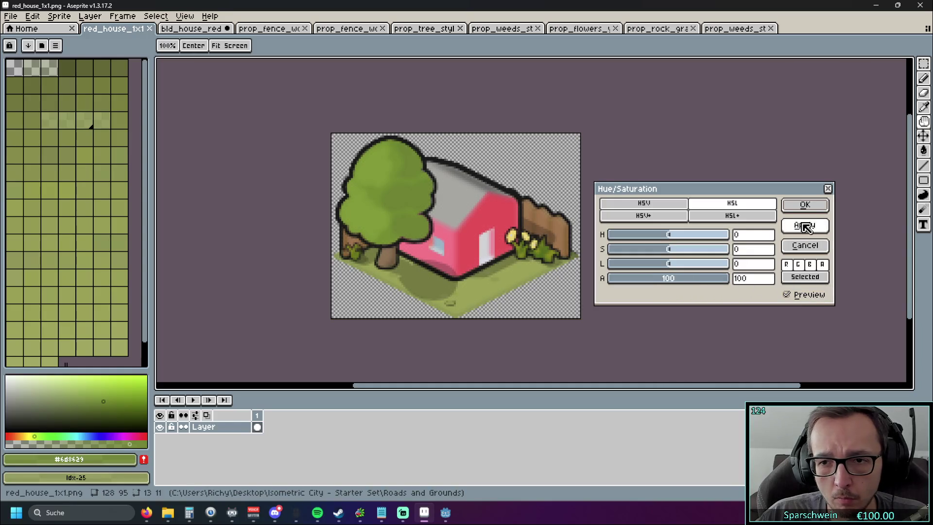
pyautogui.click(805, 207)
# Overwrite red_house_1x1.png, then return to Godot and start the game.
pyautogui.click(10, 16)
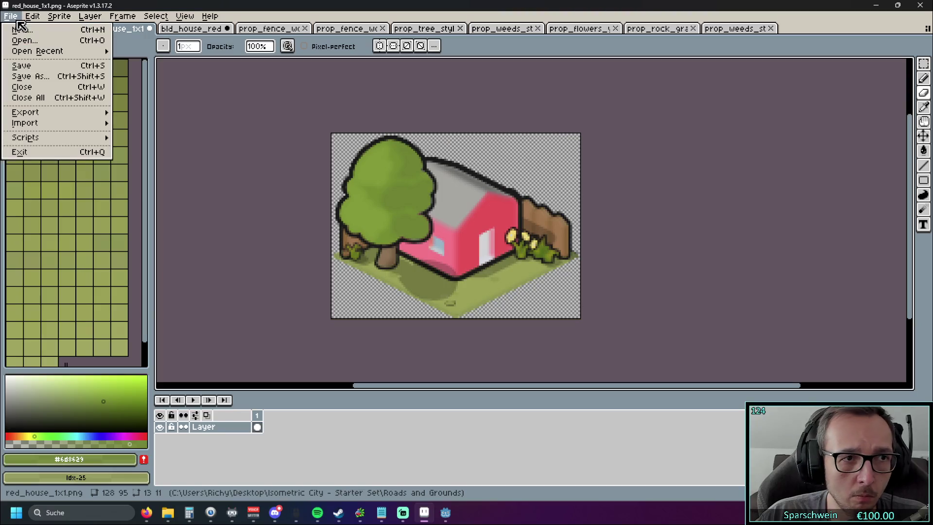
pyautogui.click(57, 78)
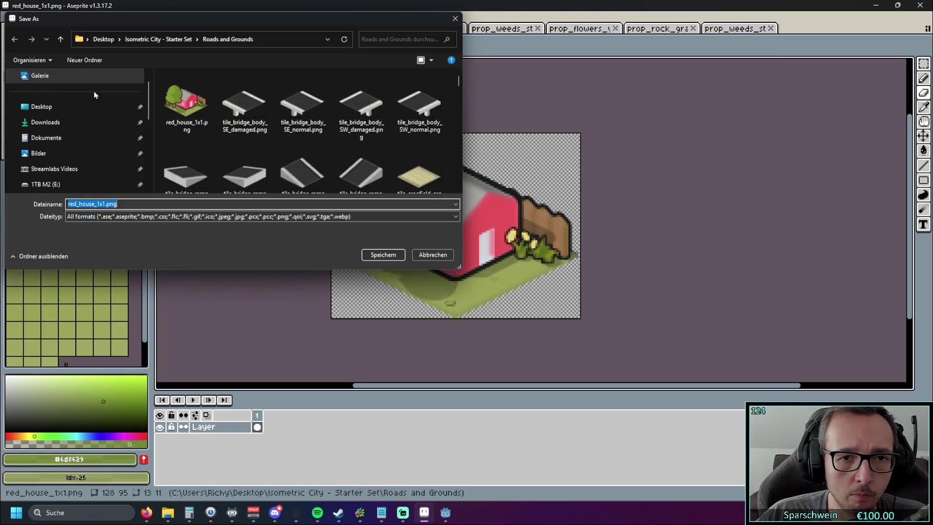
pyautogui.click(381, 255)
pyautogui.click(489, 255)
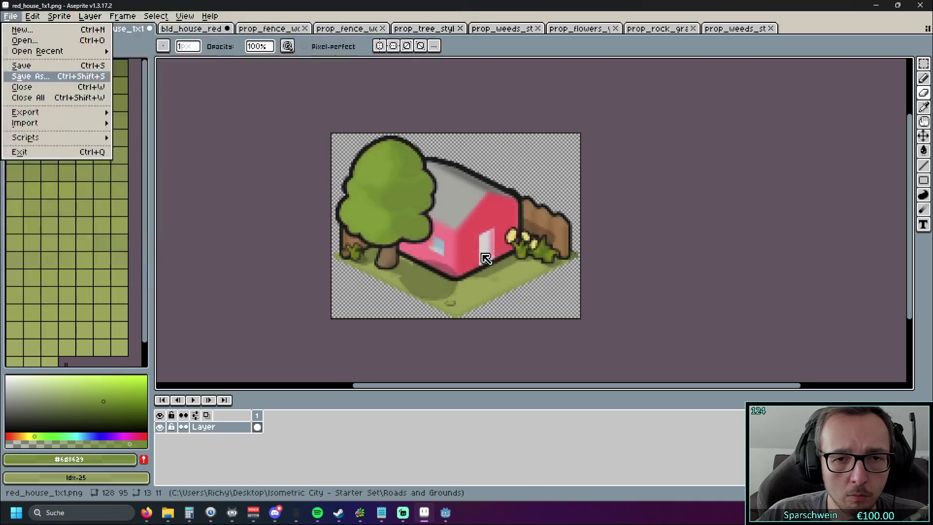
pyautogui.click(875, 5)
pyautogui.click(816, 24)
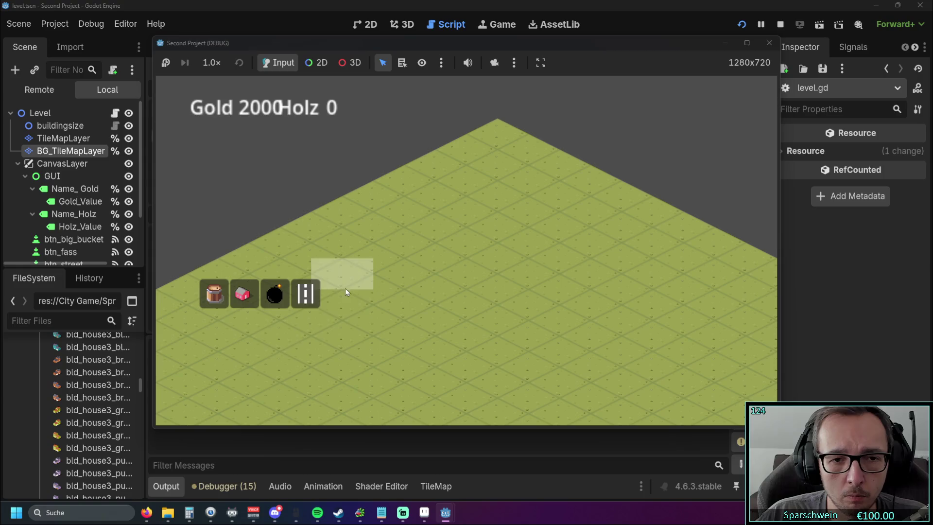
# Place a red house, exit build mode, collect its resources, then stop the game.
pyautogui.click(242, 293)
pyautogui.click(404, 216)
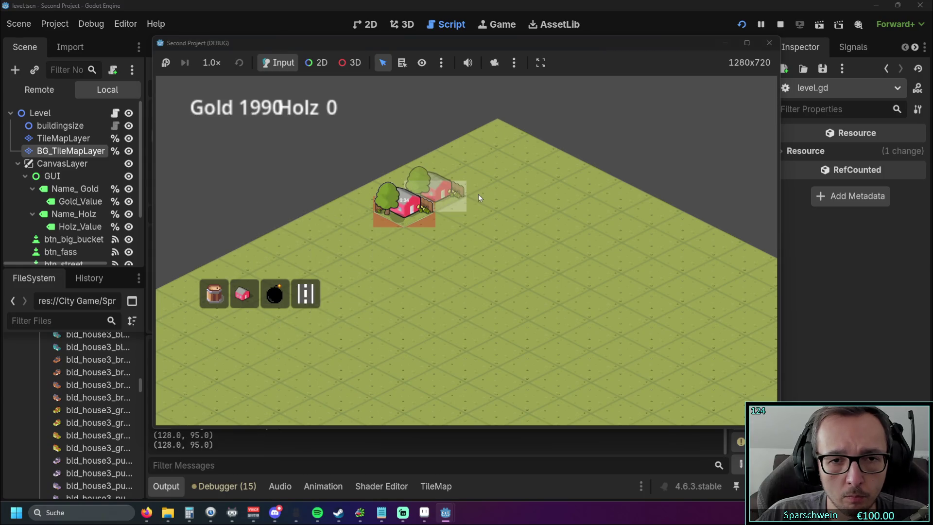
pyautogui.rightClick(486, 209)
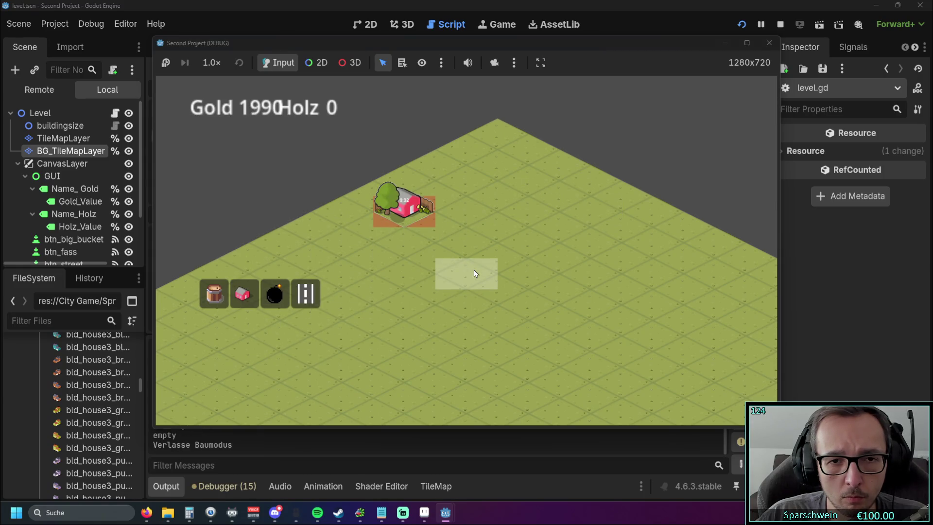
pyautogui.click(404, 216)
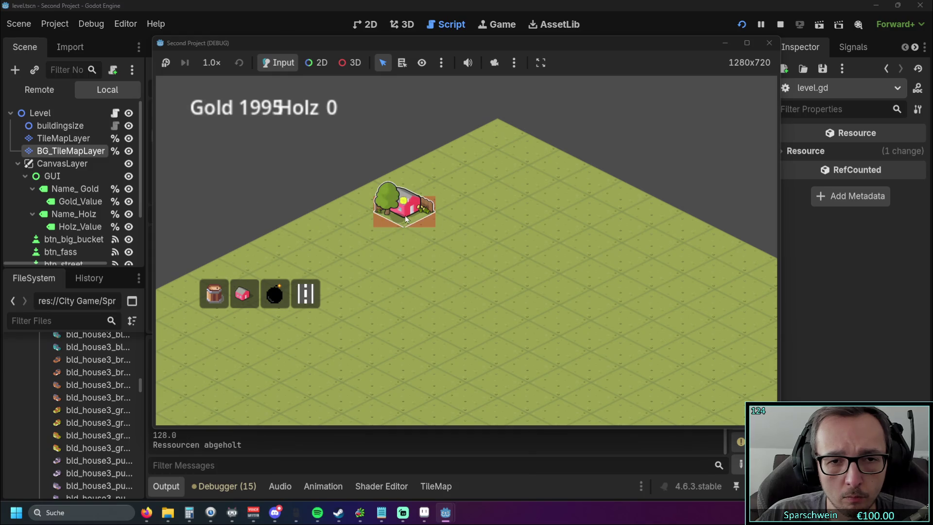
pyautogui.click(768, 43)
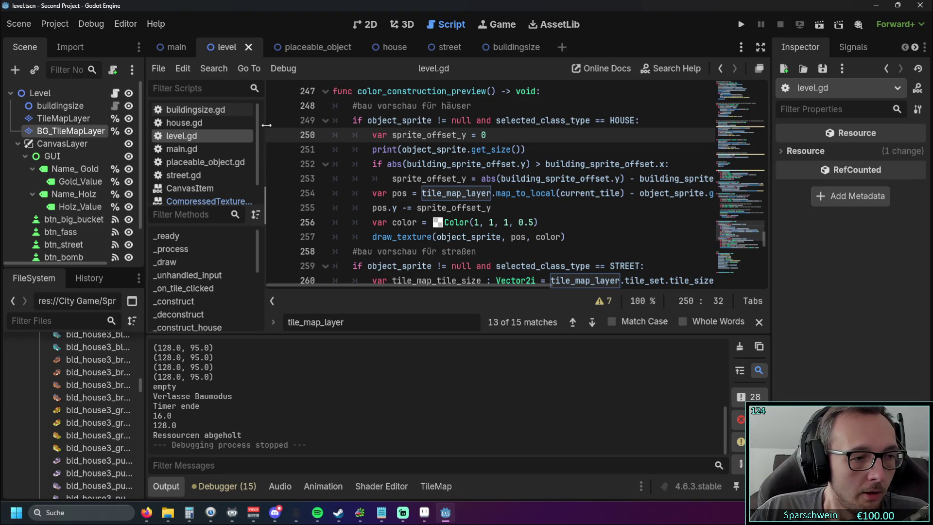
# Rerun the game, place a red house on the hovered tile, stop it, and switch to Aseprite.
pyautogui.click(740, 24)
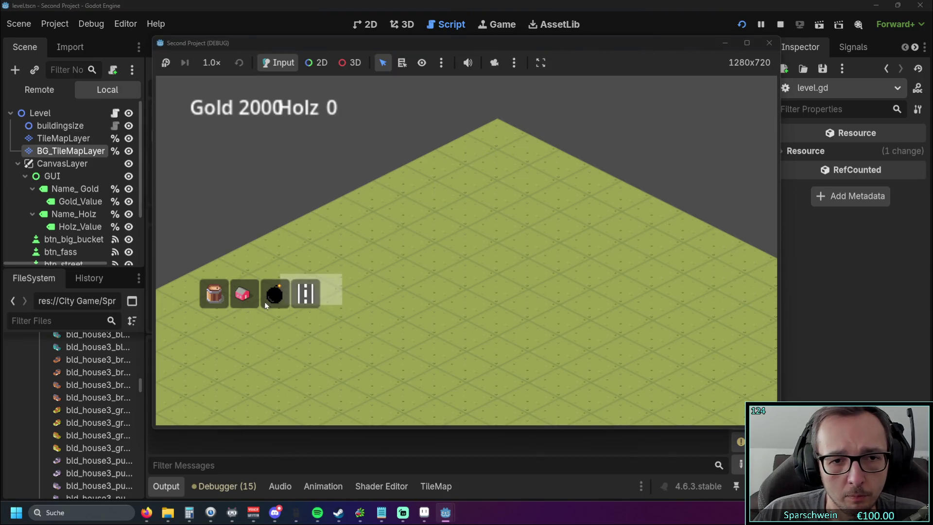
pyautogui.click(243, 294)
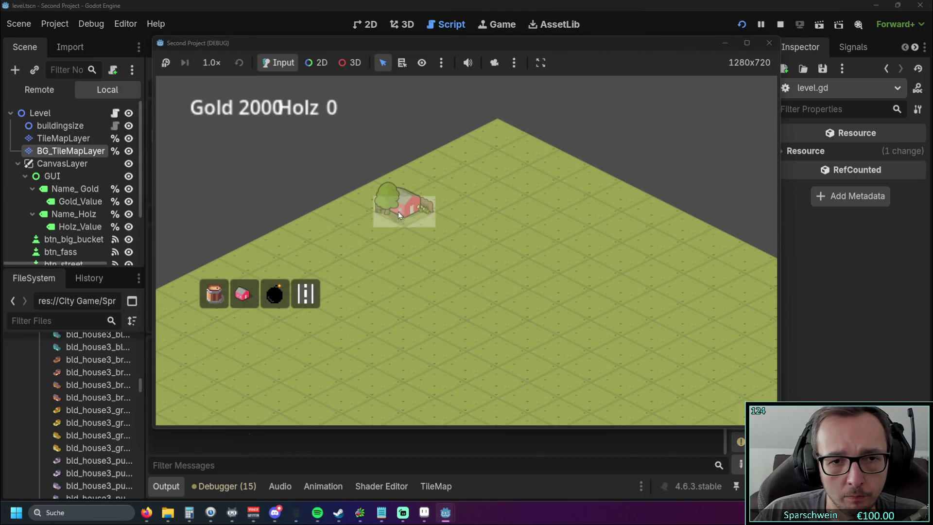
pyautogui.click(397, 211)
pyautogui.click(770, 44)
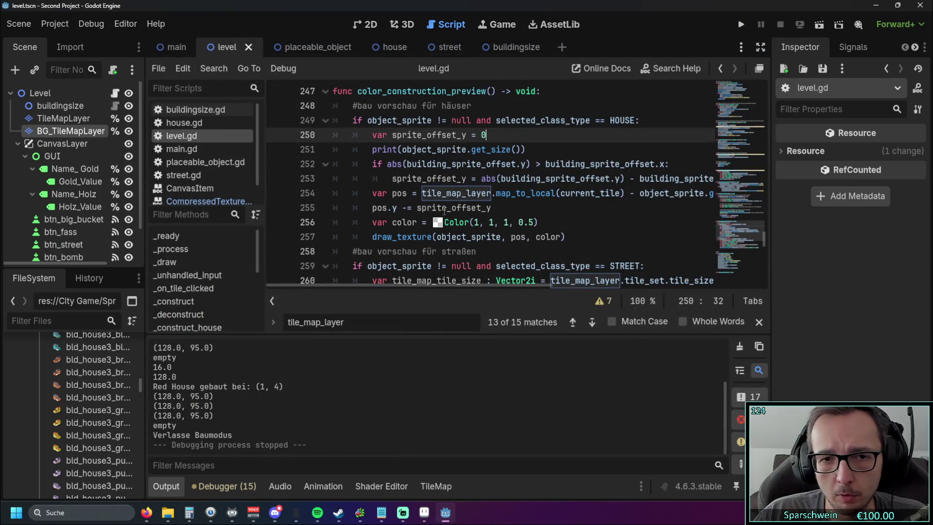
pyautogui.hotkey('alt', 'Tab')
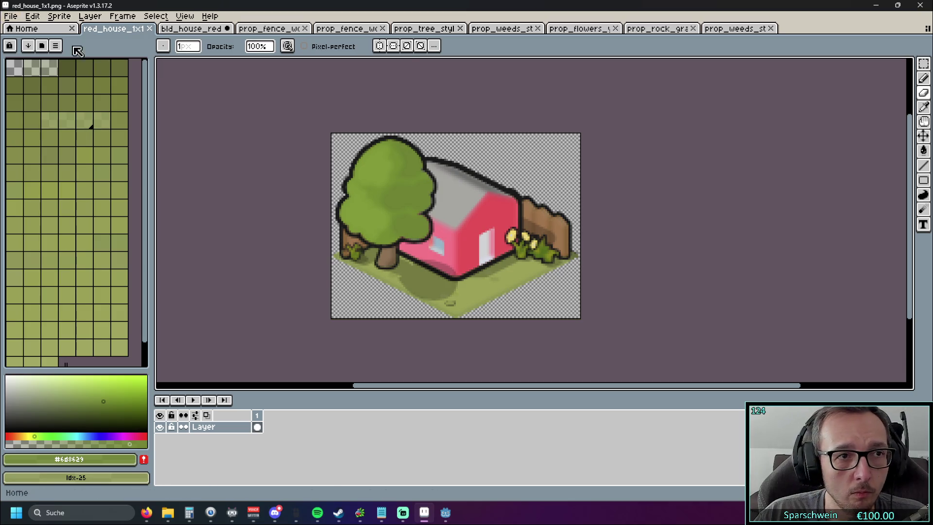
# Zoom in on the red house sprite's fence edge pixels, then zoom out and recentre the sprite.
pyautogui.scroll(3, 537, 208)
pyautogui.scroll(4, 537, 208)
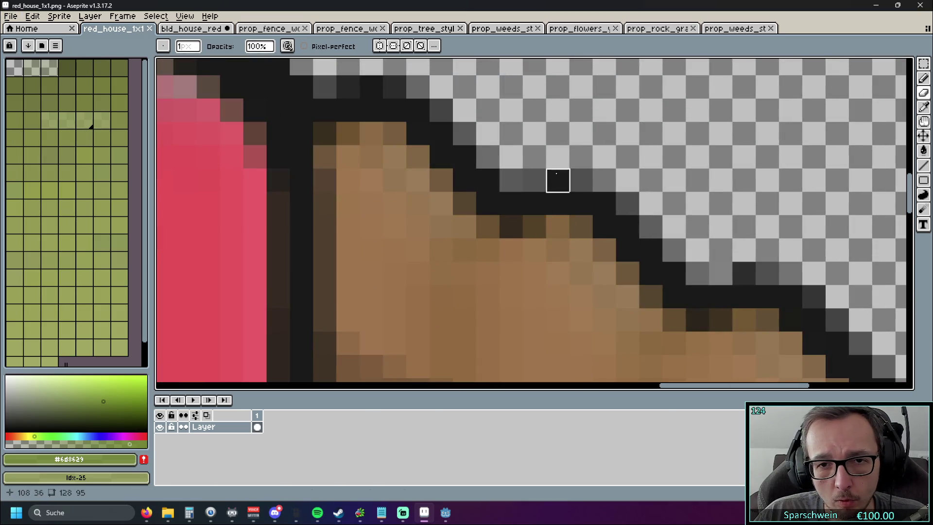
pyautogui.scroll(-6, 646, 243)
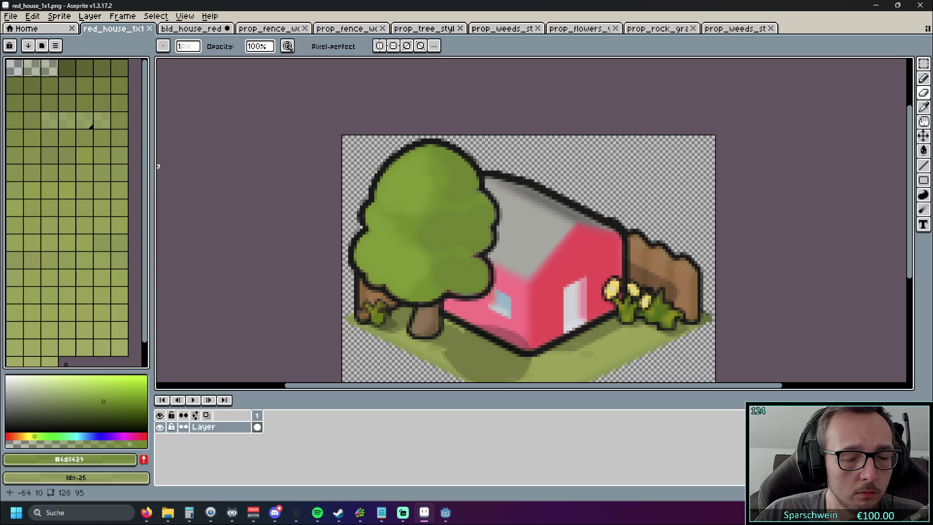
pyautogui.scroll(-2, 150, 168)
pyautogui.scroll(-3, 246, 204)
pyautogui.scroll(2, 245, 205)
pyautogui.moveTo(246, 205); pyautogui.dragTo(233, 181)
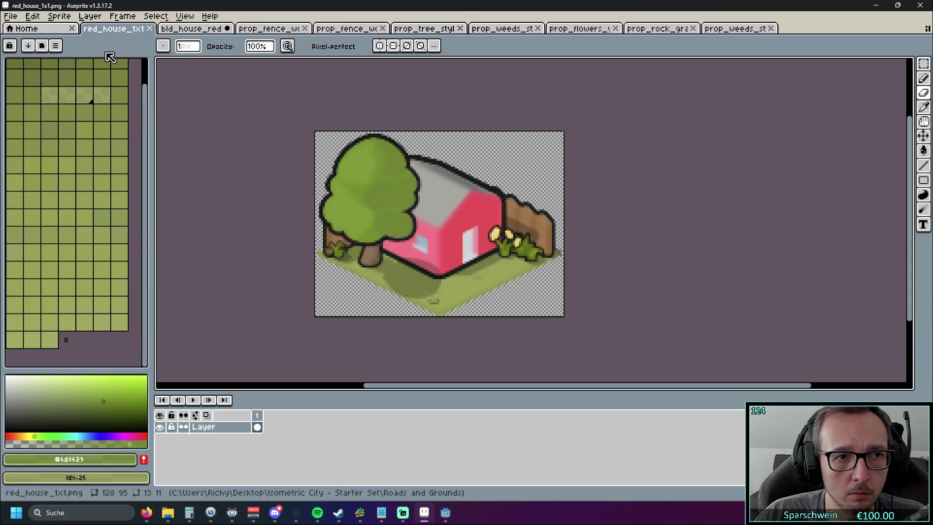
pyautogui.click(59, 16)
# Open the Hue/Saturation adjustment and, after trying HSV, settle on the HSL colour model.
pyautogui.moveTo(42, 19)
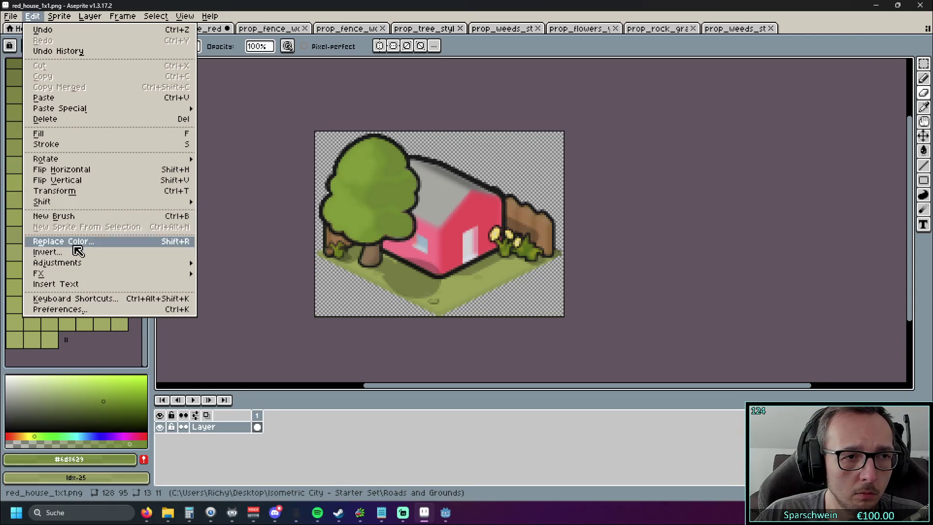
pyautogui.moveTo(83, 265)
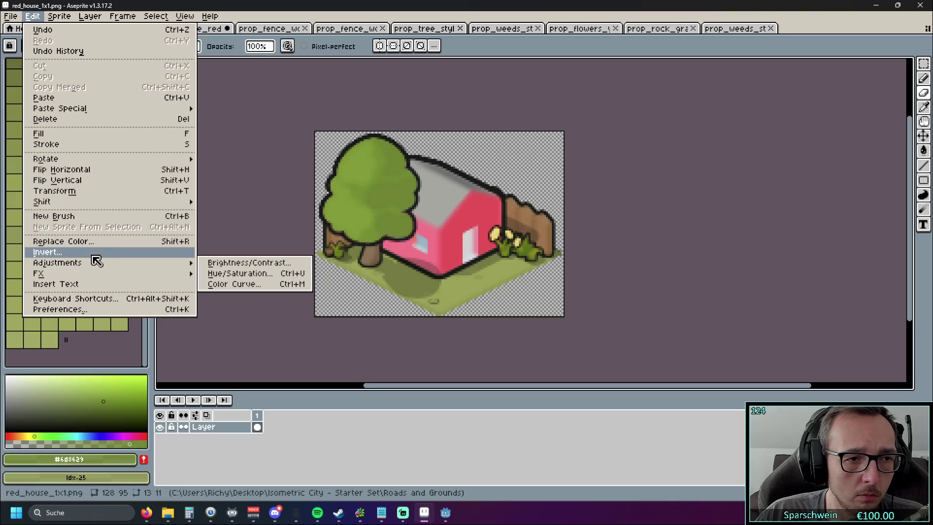
pyautogui.click(226, 273)
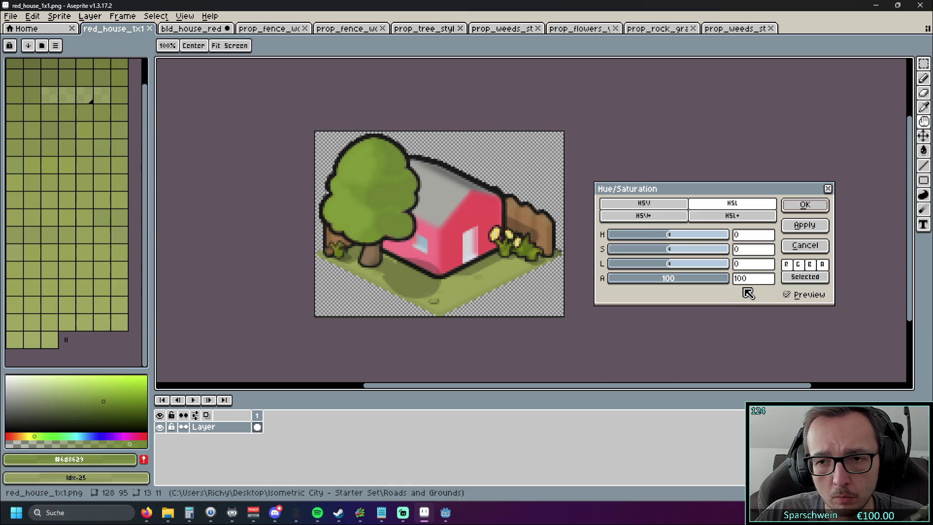
pyautogui.click(666, 204)
pyautogui.click(728, 221)
pyautogui.click(728, 206)
pyautogui.click(661, 214)
pyautogui.click(729, 207)
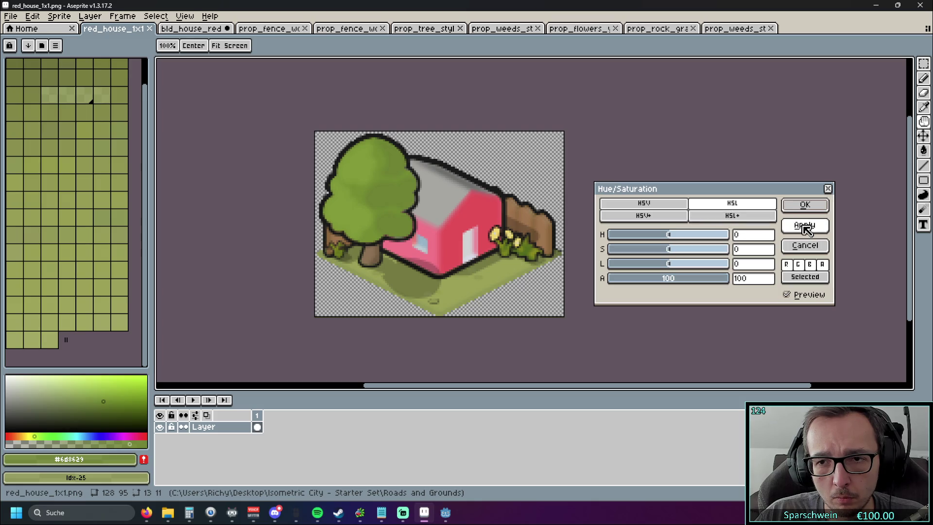
pyautogui.click(672, 204)
pyautogui.click(745, 204)
# Apply the alpha-100 adjustment, save red_house_1x1.png, and hide Aseprite.
pyautogui.click(805, 227)
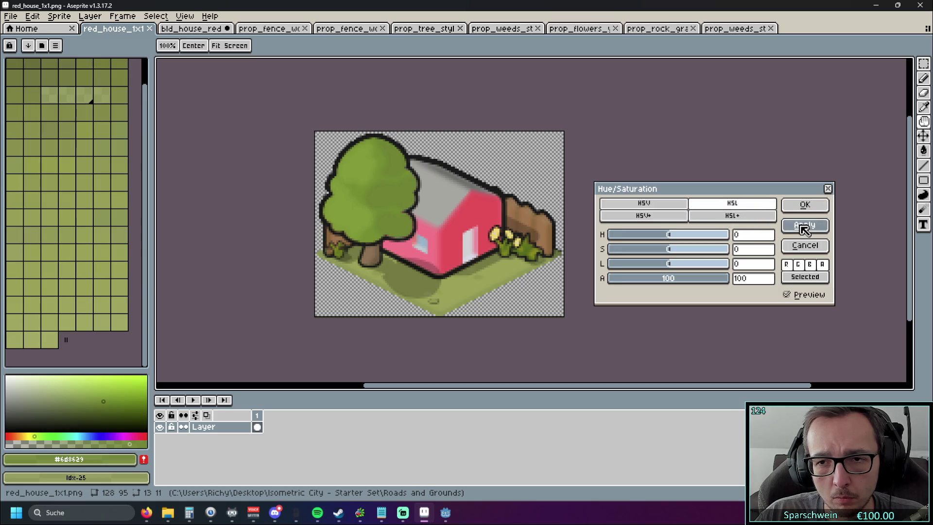
pyautogui.click(804, 204)
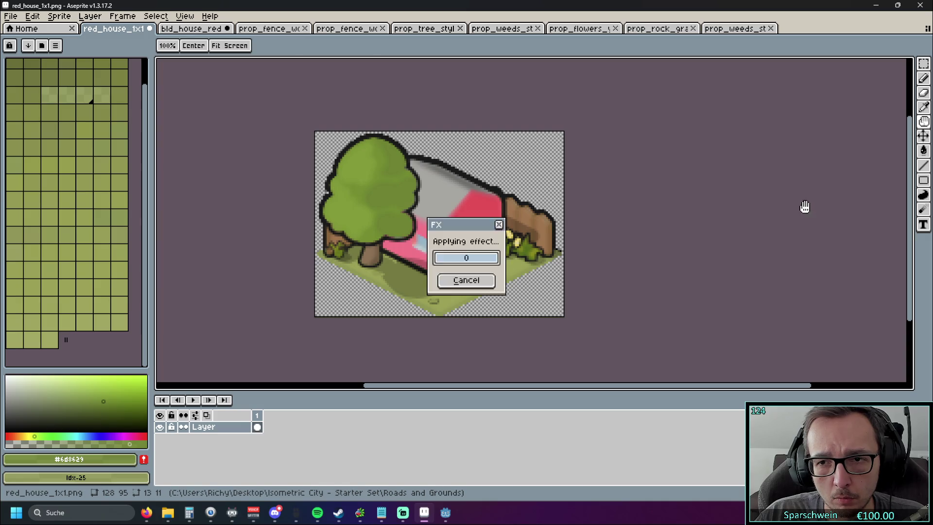
pyautogui.click(10, 16)
pyautogui.click(49, 66)
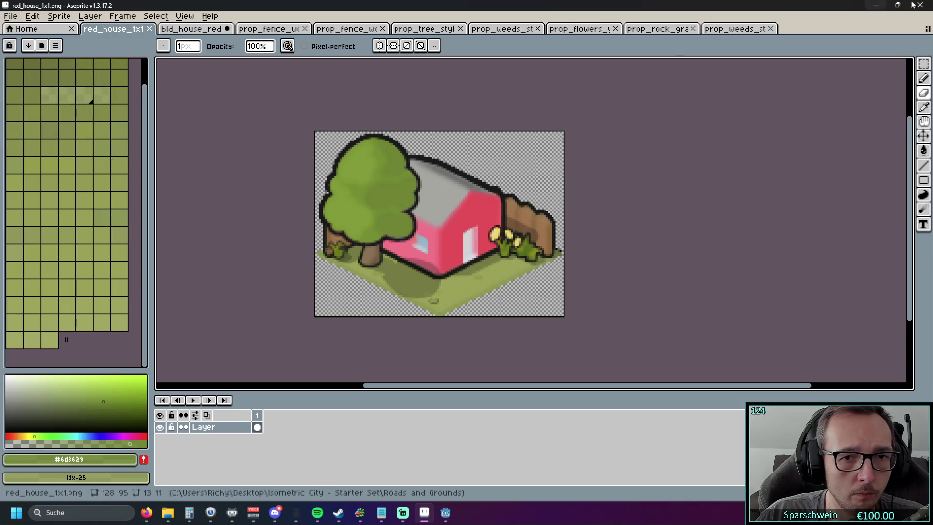
pyautogui.click(875, 5)
# Run the game, place one red house leaving Gold at 1990, exit build mode, stop, and return to Aseprite.
pyautogui.click(741, 24)
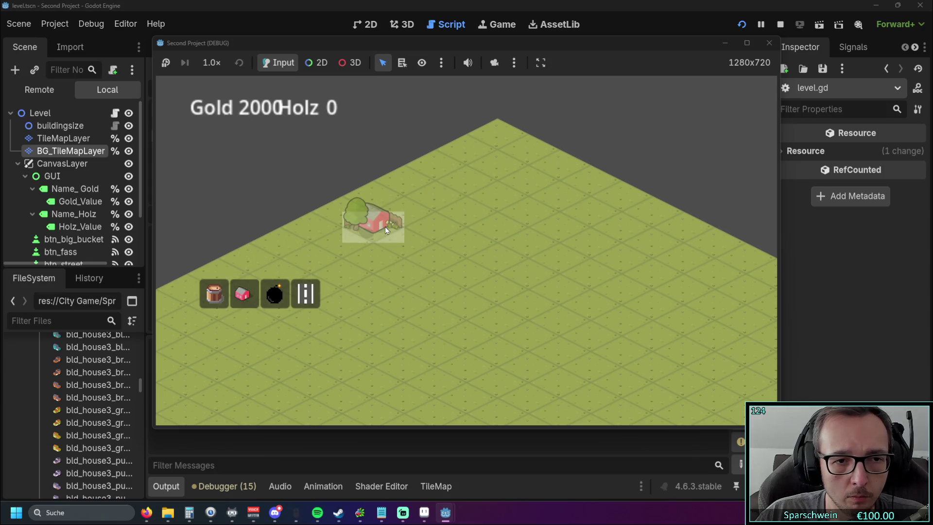
pyautogui.click(389, 214)
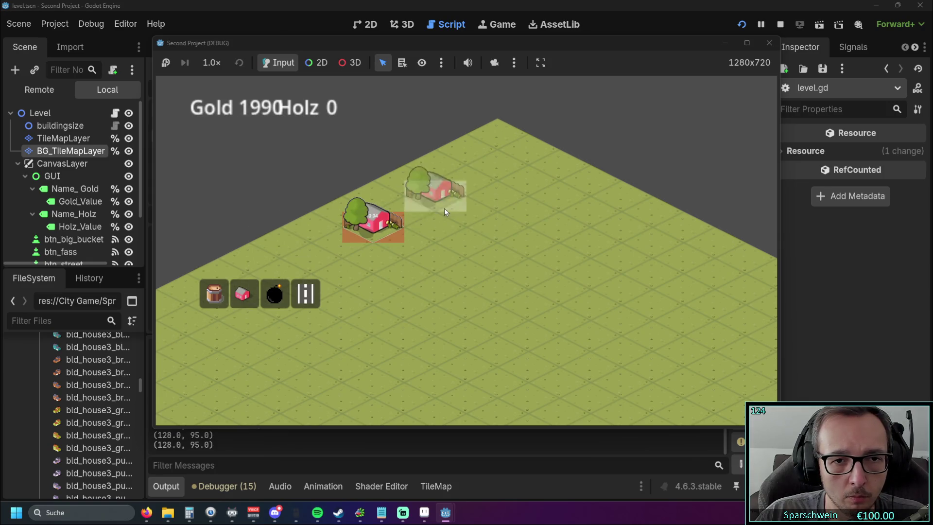
pyautogui.rightClick(447, 203)
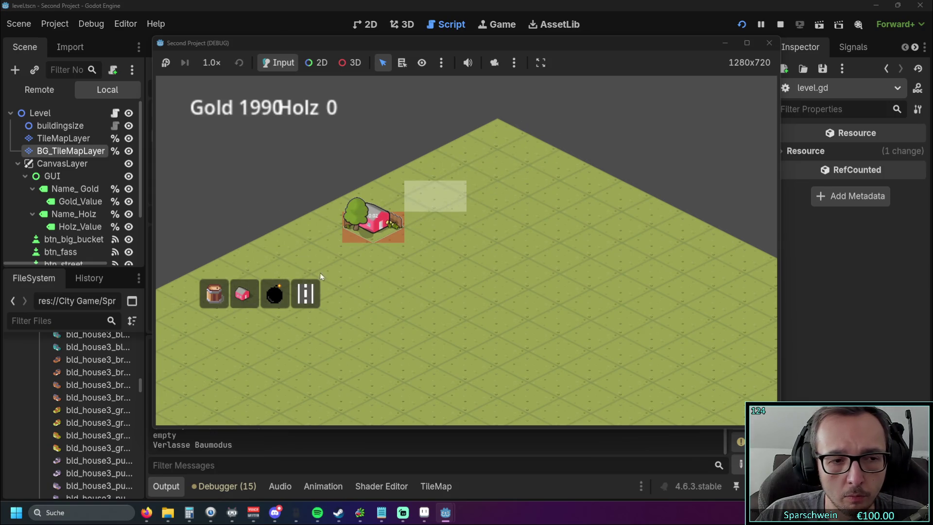
pyautogui.click(769, 42)
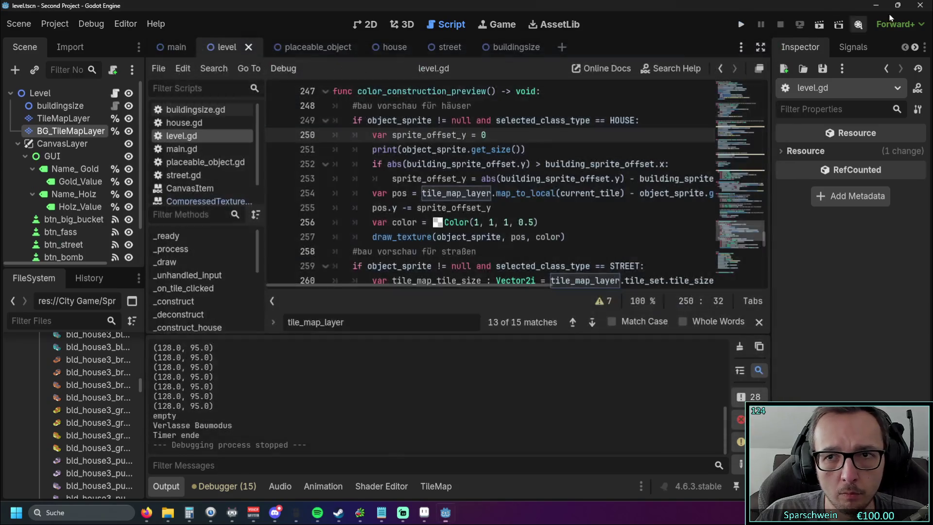
pyautogui.click(424, 512)
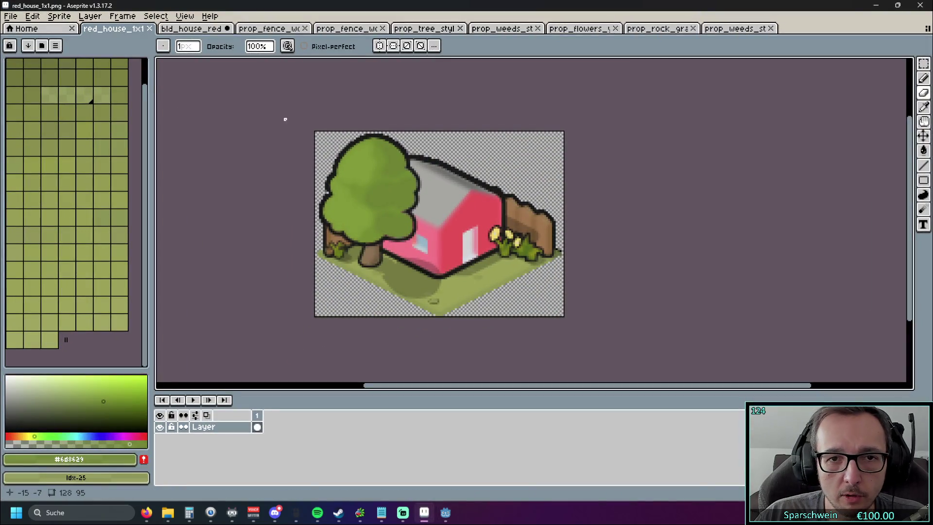
# Open the Hue/Saturation adjustment and raise the alpha to 100.
pyautogui.click(11, 16)
pyautogui.moveTo(41, 113)
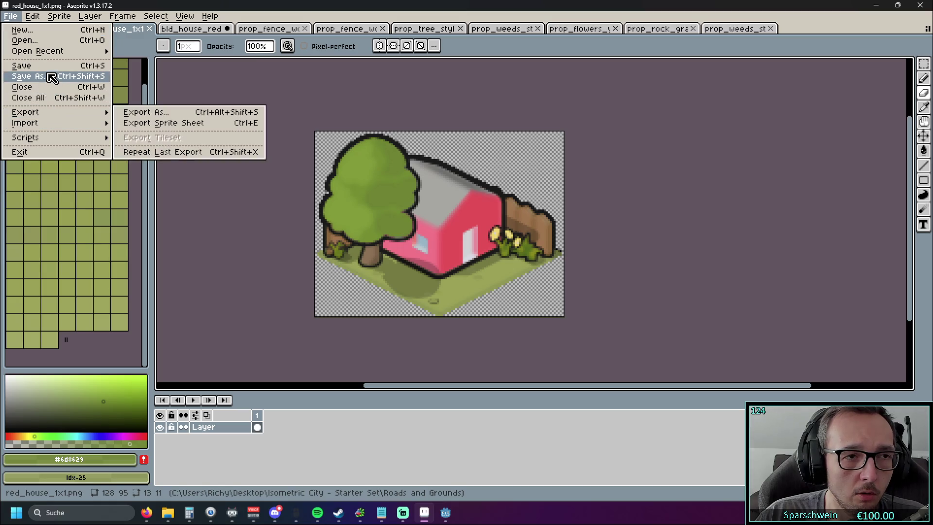
pyautogui.click(34, 18)
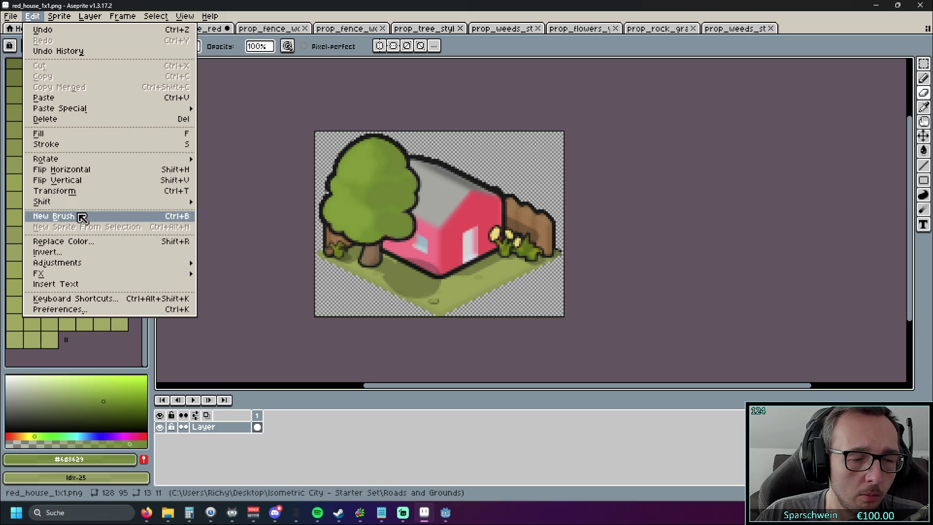
pyautogui.moveTo(89, 262)
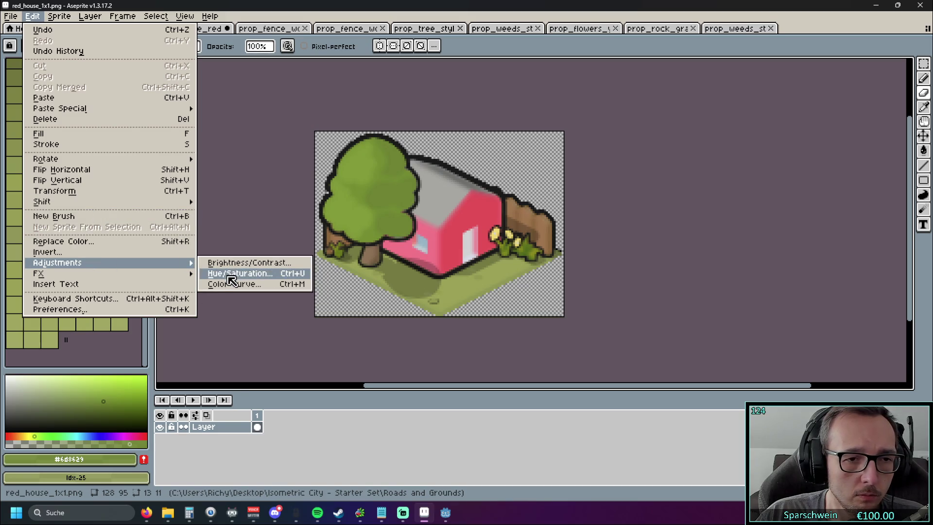
pyautogui.click(226, 273)
pyautogui.moveTo(671, 277); pyautogui.dragTo(774, 275)
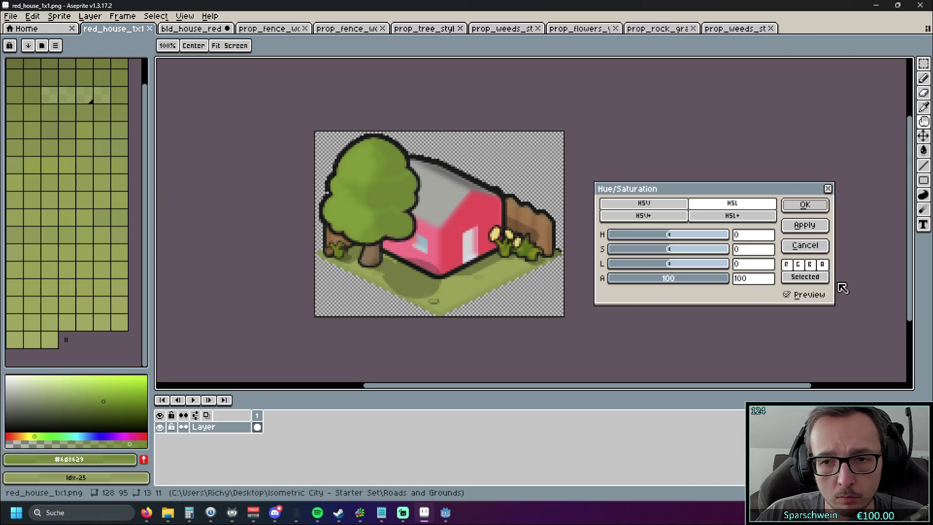
# Try alpha 34, restore alpha 100, apply the adjustment several times, and close the dialog.
pyautogui.moveTo(688, 281); pyautogui.dragTo(766, 277)
pyautogui.click(797, 224)
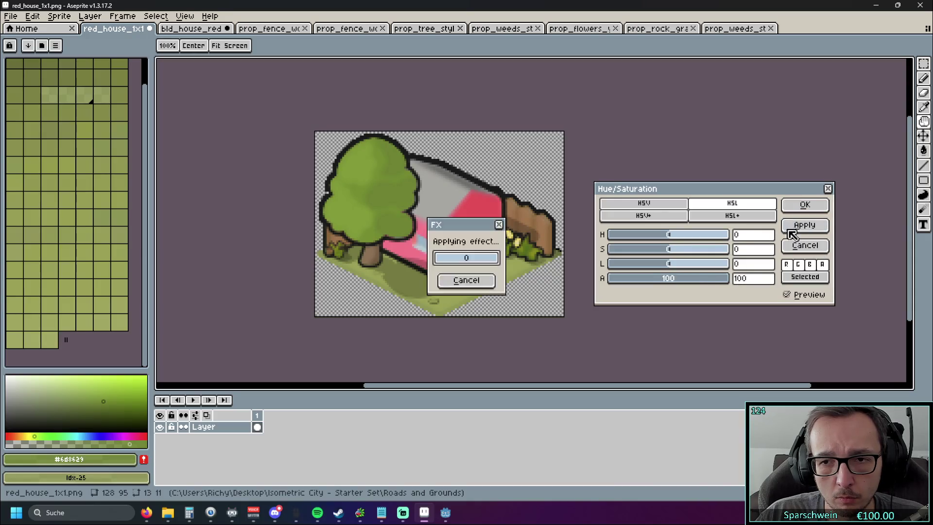
pyautogui.moveTo(677, 277)
pyautogui.mouseDown()
pyautogui.moveTo(787, 281)
pyautogui.moveTo(524, 277)
pyautogui.moveTo(762, 287)
pyautogui.mouseUp()
pyautogui.moveTo(680, 280)
pyautogui.mouseDown()
pyautogui.moveTo(672, 277)
pyautogui.moveTo(790, 285)
pyautogui.mouseUp()
pyautogui.click(802, 226)
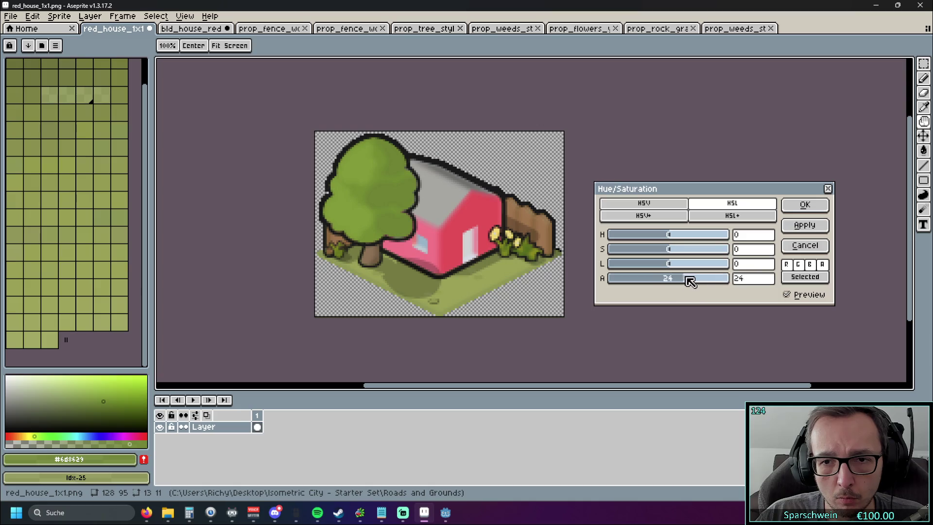
pyautogui.click(801, 233)
pyautogui.click(801, 234)
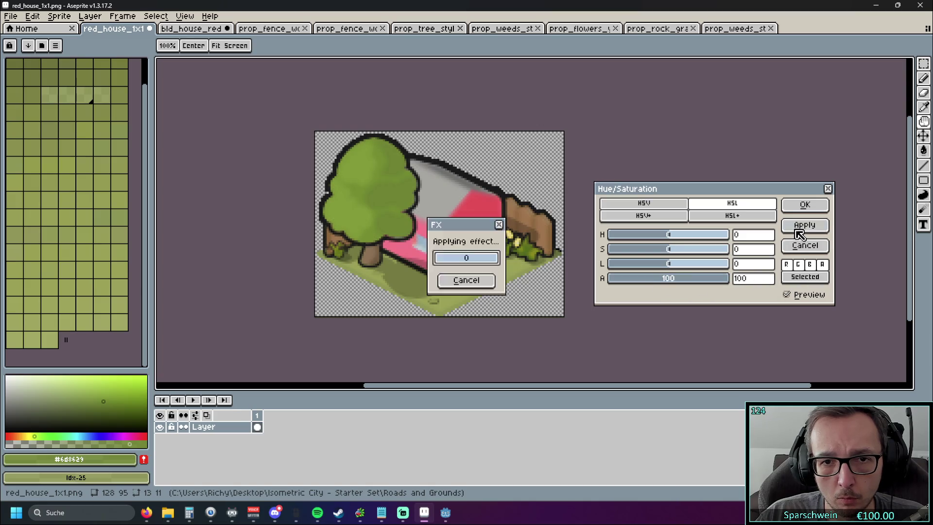
pyautogui.click(828, 188)
# Save red_house_1x1.png and close Aseprite to return to Godot's level.gd.
pyautogui.click(11, 16)
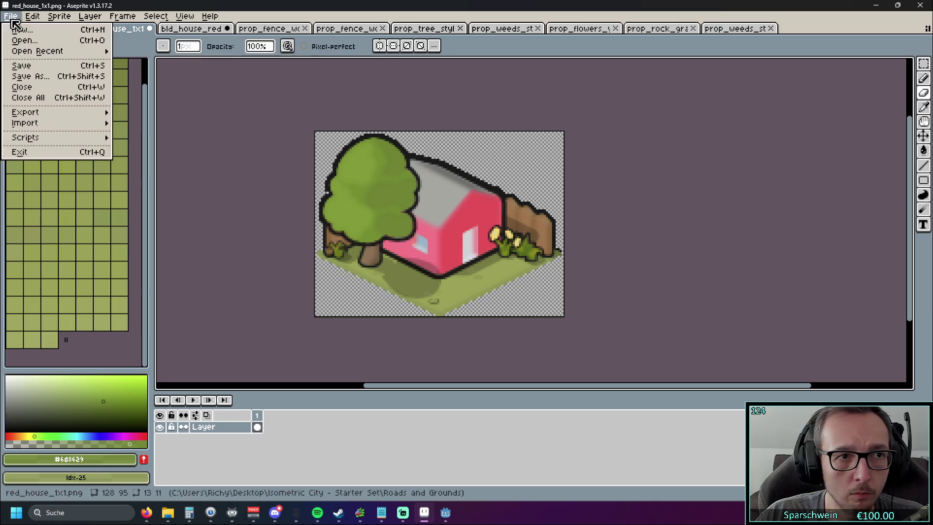
pyautogui.click(43, 65)
pyautogui.click(921, 5)
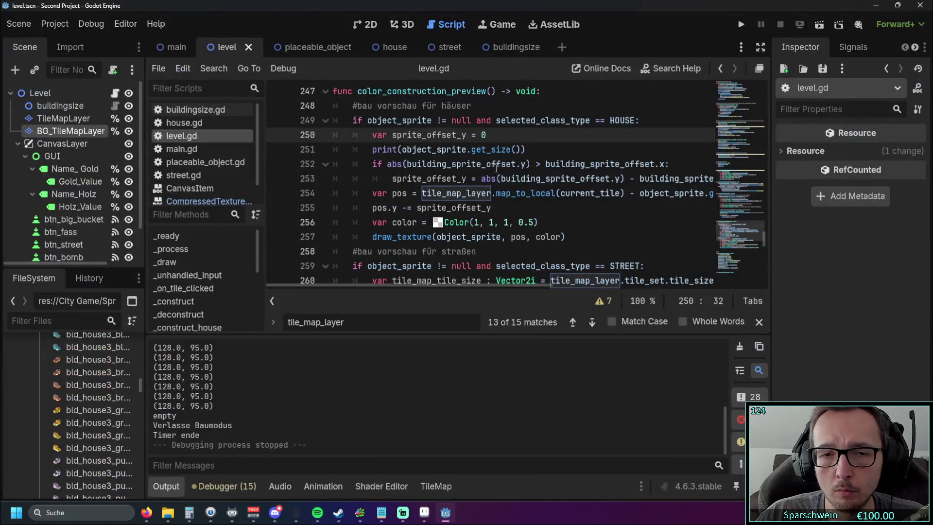
# Run the game, place one red house leaving Gold at 1990, cancel building, stop, and switch to Aseprite.
pyautogui.click(742, 23)
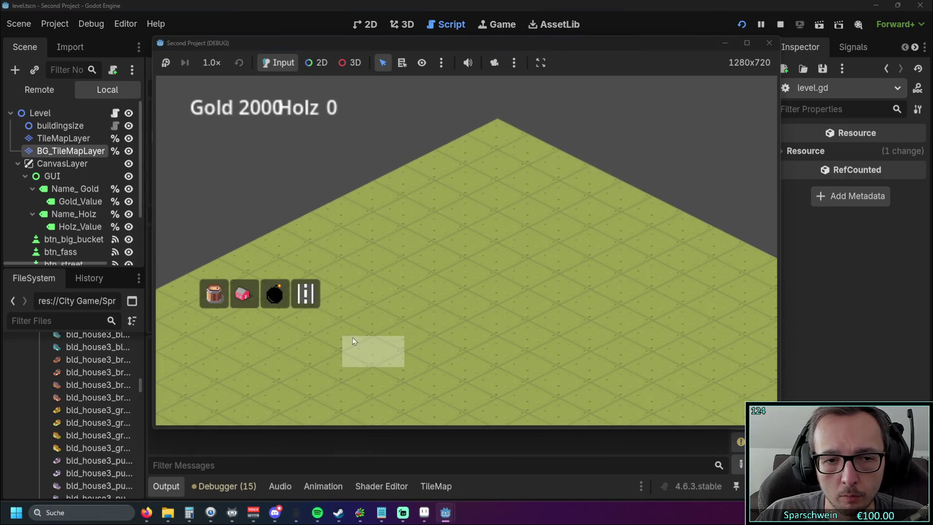
pyautogui.click(242, 293)
pyautogui.click(380, 227)
pyautogui.rightClick(496, 250)
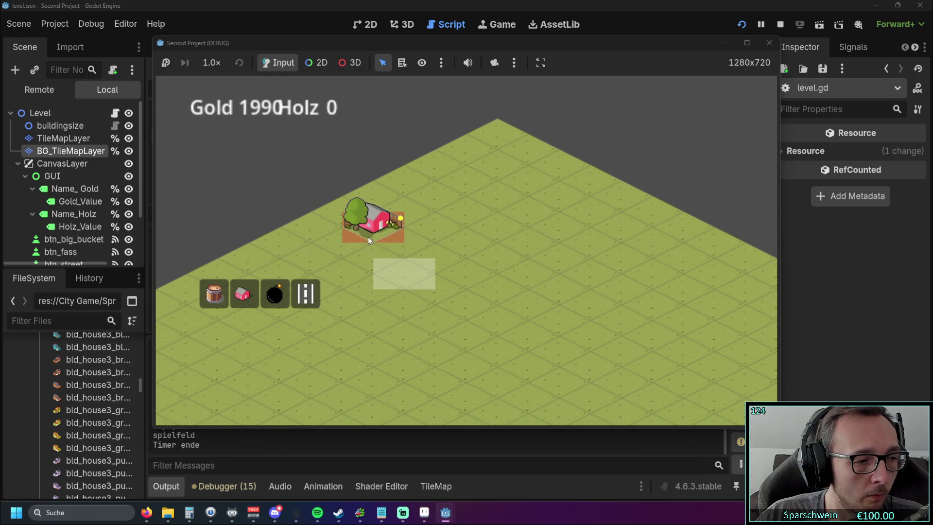
pyautogui.click(769, 47)
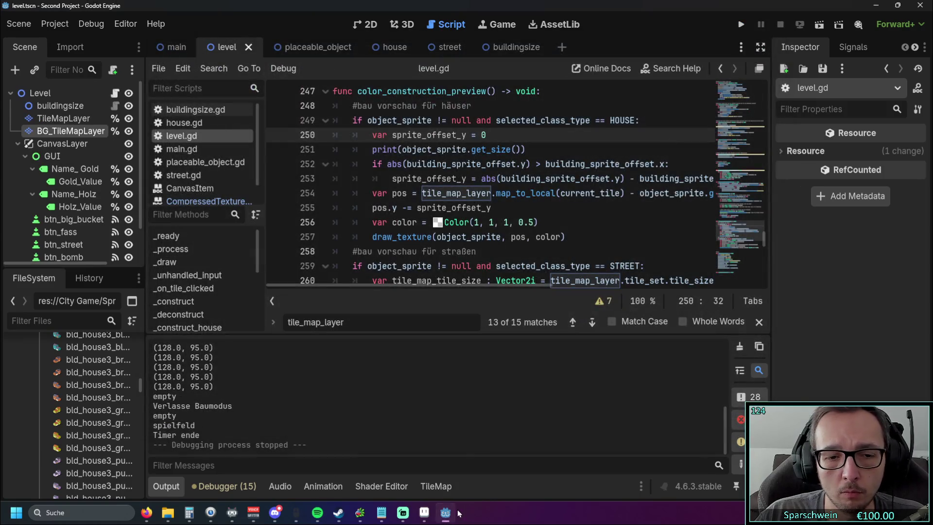
pyautogui.click(424, 513)
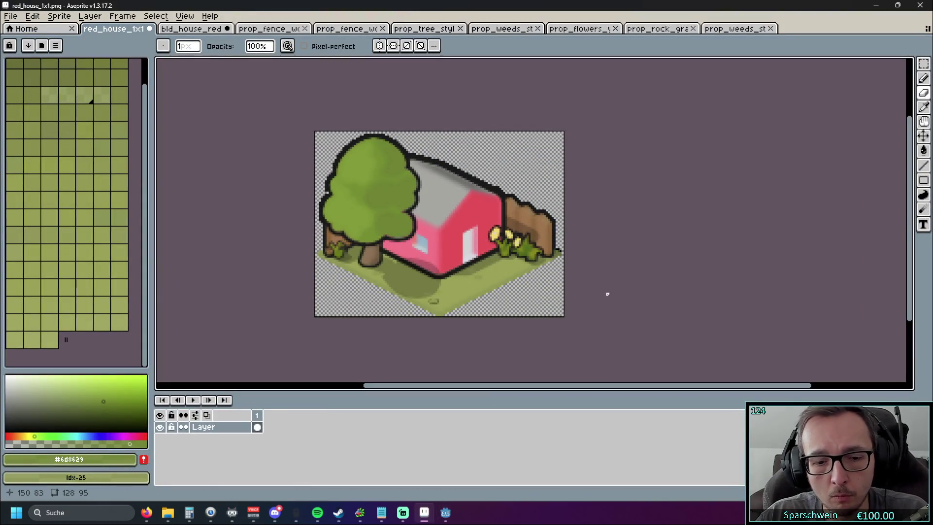
# Undo the Hue/Saturation adjustment and earlier eraser strokes, cancelling the canvas resize.
pyautogui.press('v')
pyautogui.hotkey('ctrl', 'z')
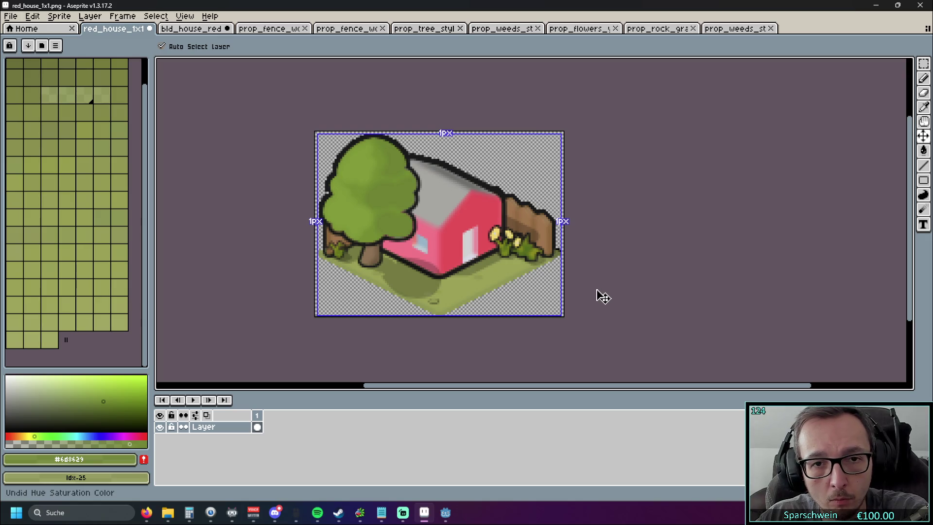
pyautogui.hotkey('ctrl', 'z')
pyautogui.hotkey('ctrl', 'z')
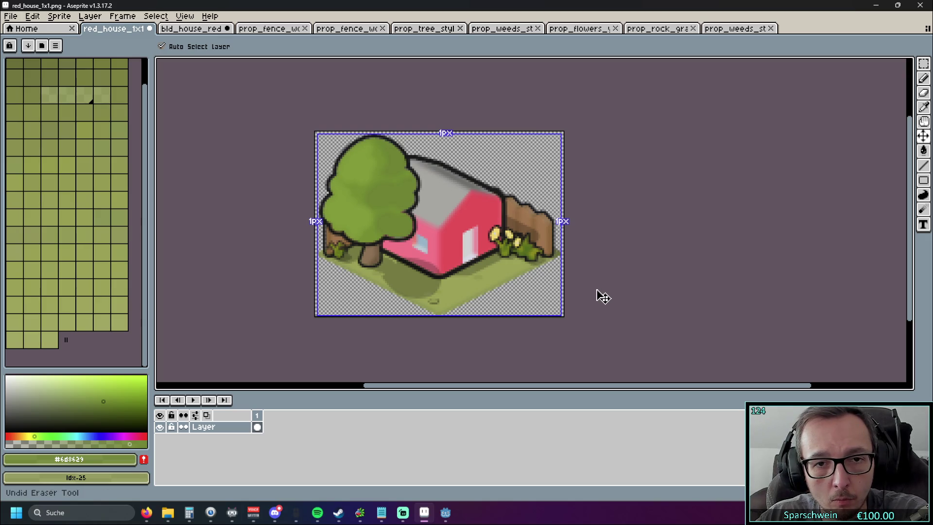
pyautogui.hotkey('shift', 'Left')
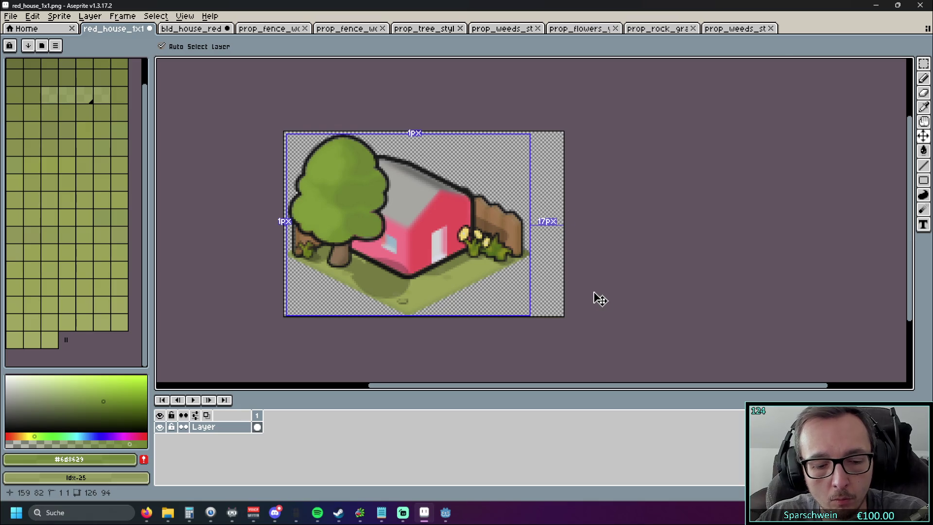
pyautogui.press('Escape')
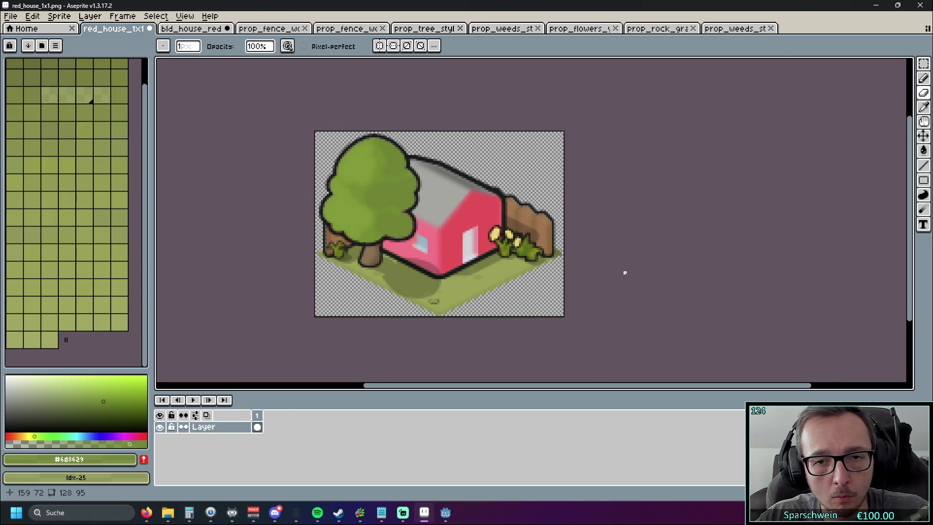
# Save red_house_1x1.png, recentre the sprite, then return to Godot and launch the game.
pyautogui.click(16, 18)
pyautogui.click(56, 67)
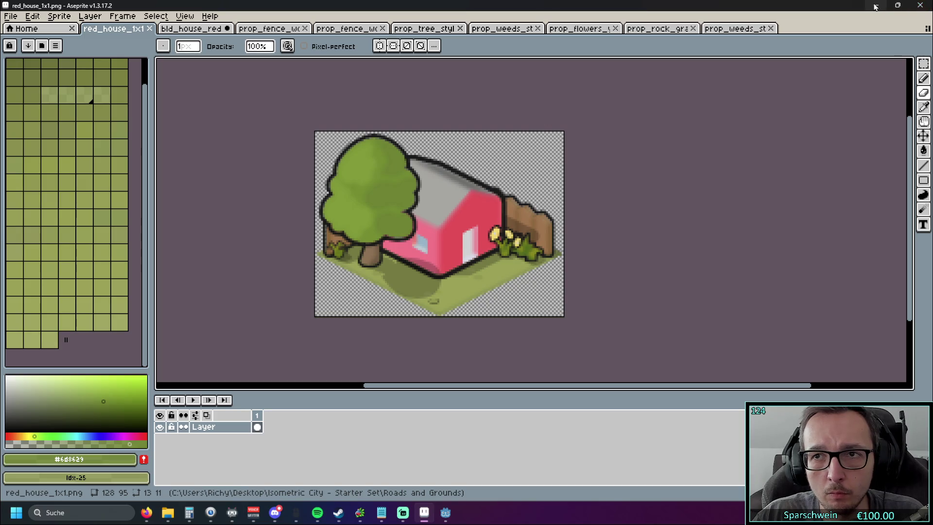
pyautogui.scroll(4, 547, 258)
pyautogui.scroll(1, 549, 260)
pyautogui.scroll(-9, 600, 260)
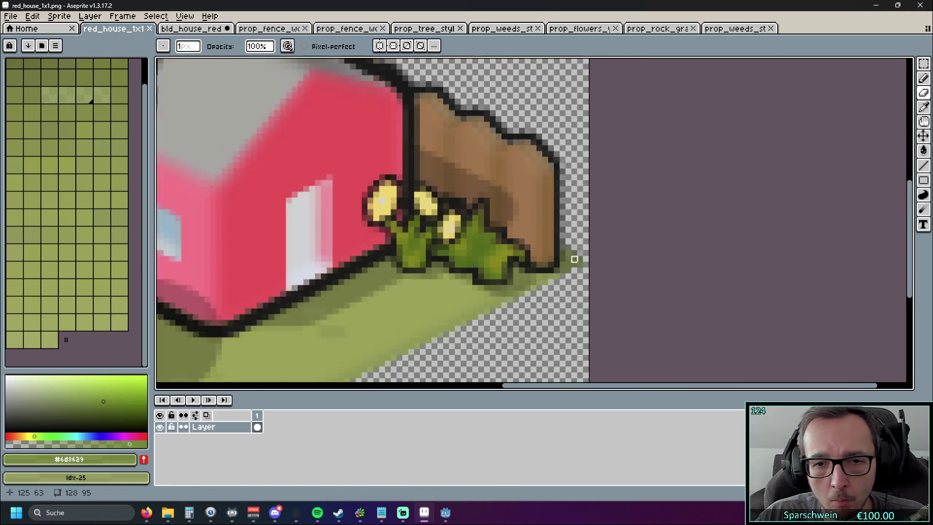
pyautogui.scroll(5, 562, 246)
pyautogui.scroll(-1, 562, 247)
pyautogui.moveTo(562, 242); pyautogui.dragTo(564, 209)
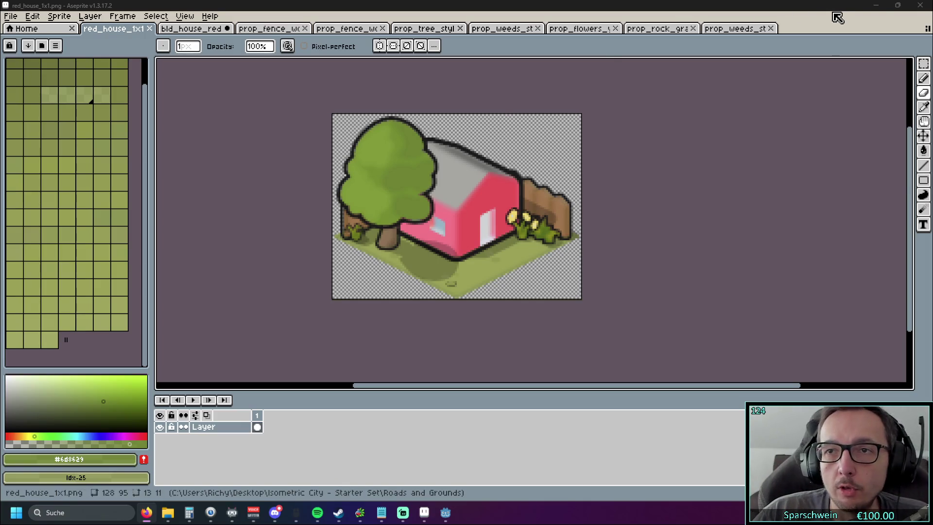
pyautogui.click(875, 5)
pyautogui.click(739, 25)
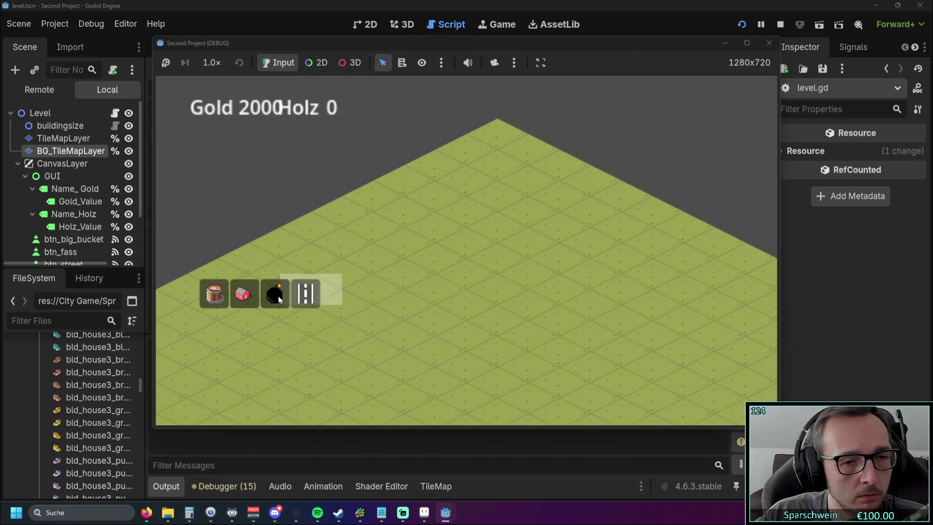
# Build a red house for 10 gold at tile (1, 5), then close the game.
pyautogui.click(243, 293)
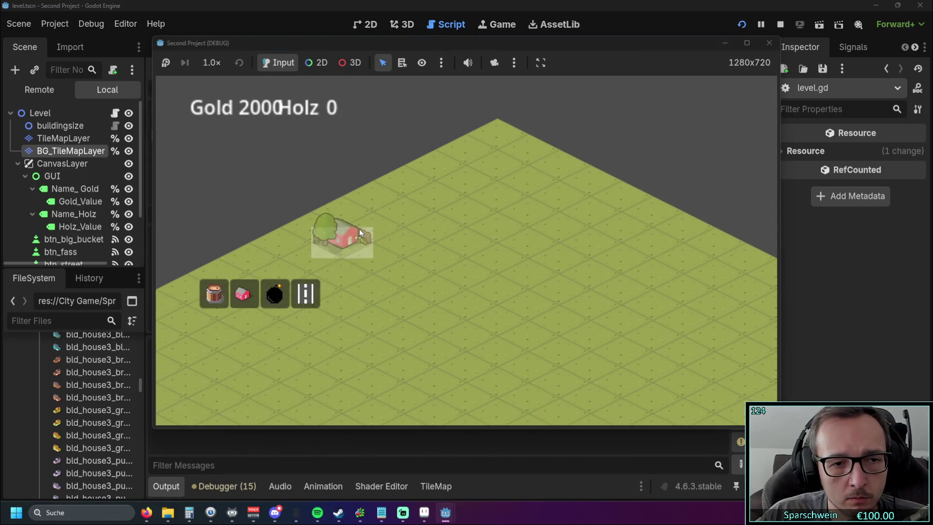
pyautogui.click(372, 232)
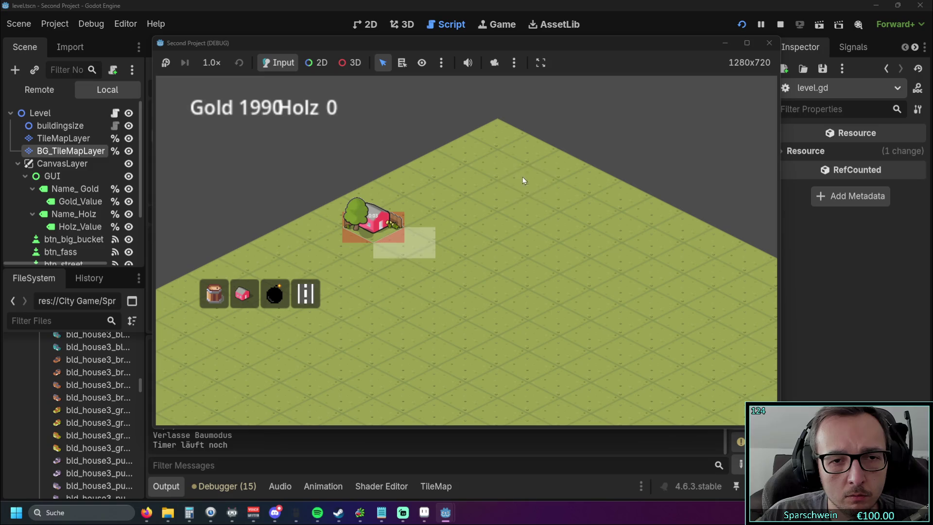
pyautogui.click(769, 43)
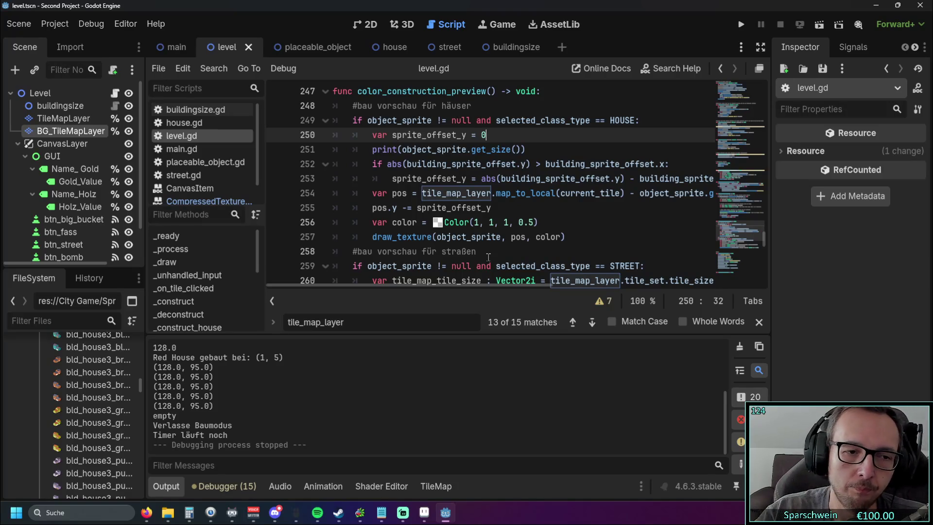
pyautogui.moveTo(424, 287)
pyautogui.mouseDown()
pyautogui.moveTo(505, 286)
pyautogui.moveTo(391, 285)
pyautogui.mouseUp()
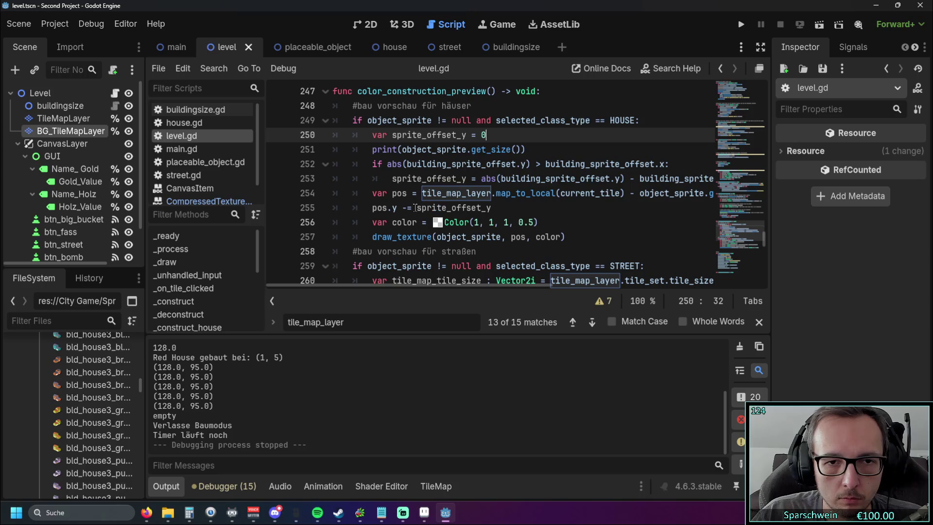
pyautogui.doubleClick(496, 209)
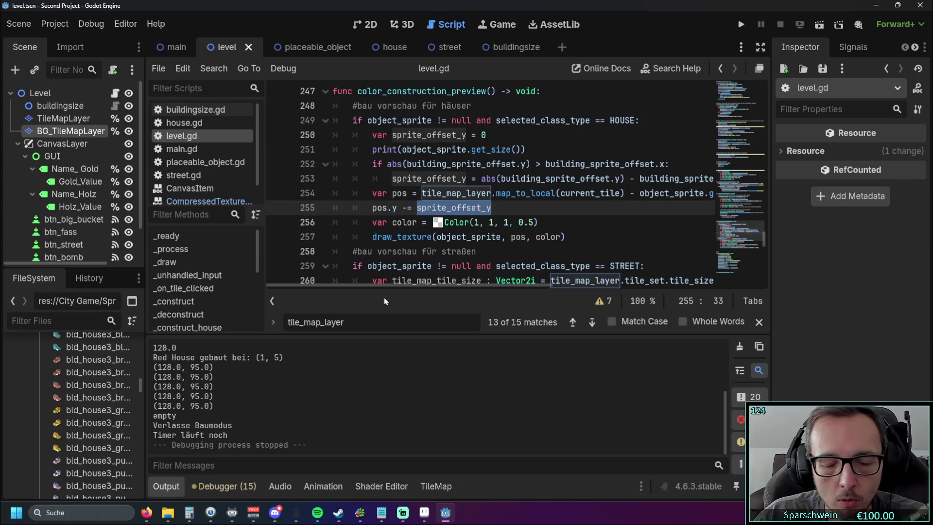
pyautogui.moveTo(393, 287)
pyautogui.mouseDown()
pyautogui.moveTo(468, 287)
pyautogui.moveTo(351, 284)
pyautogui.mouseUp()
# On line 255 declare 'var sprite_offset_y = object_sprite.get_size().y', copying get_size() from line 251.
pyautogui.click(566, 194)
pyautogui.press('Down')
pyautogui.press('Home')
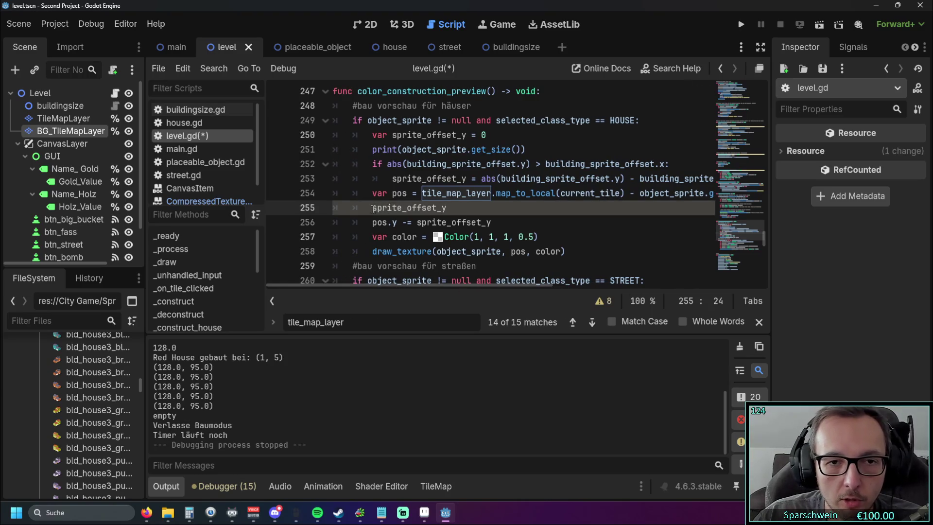
pyautogui.write('var')
pyautogui.press('End')
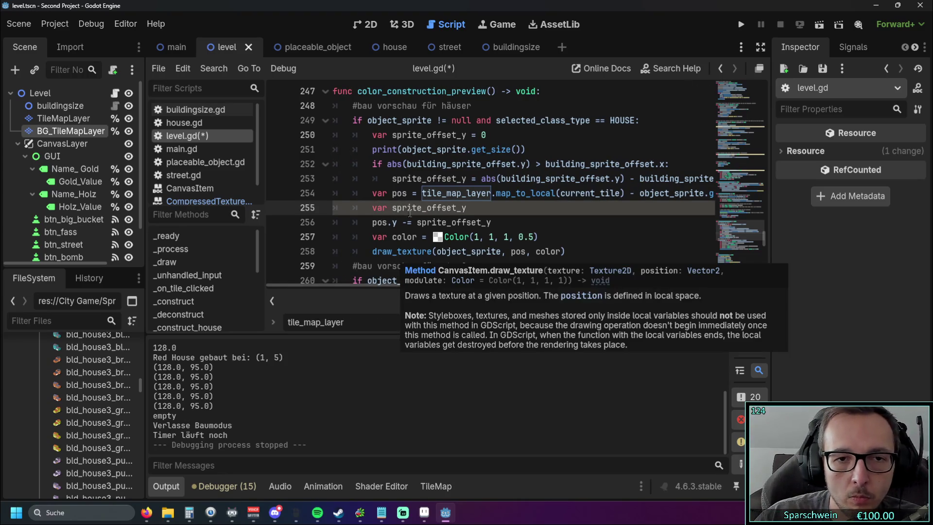
pyautogui.write('=')
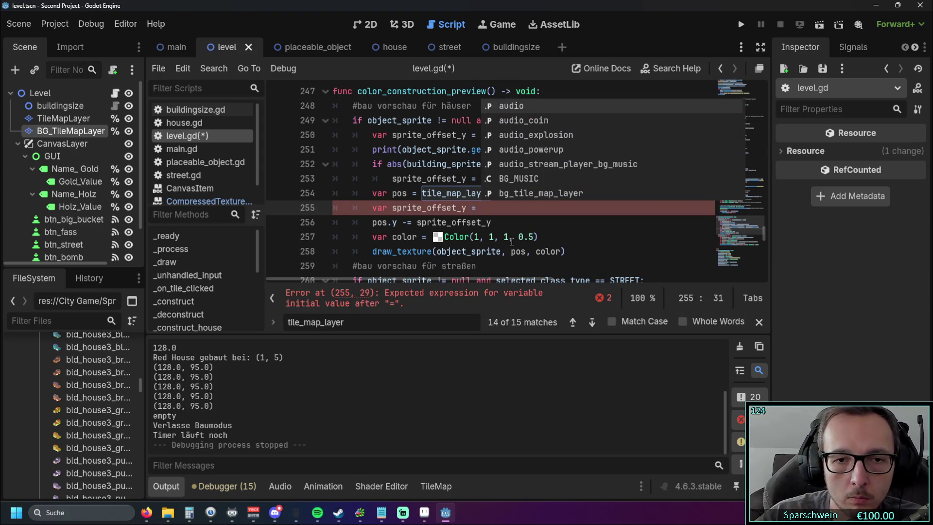
pyautogui.click(426, 251)
pyautogui.click(486, 209)
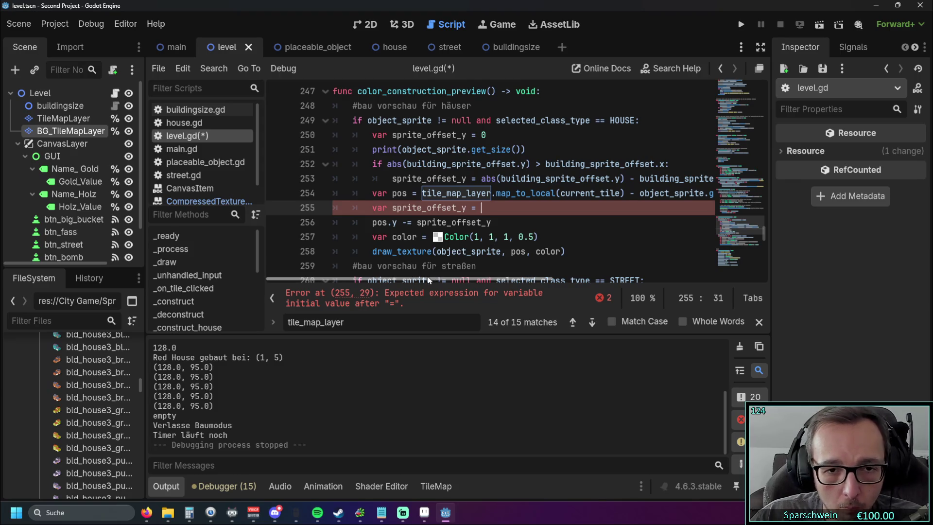
pyautogui.moveTo(427, 276); pyautogui.dragTo(431, 276)
pyautogui.moveTo(397, 149); pyautogui.dragTo(516, 149)
pyautogui.hotkey('ctrl', 'c')
pyautogui.click(505, 208)
pyautogui.hotkey('ctrl', 'v')
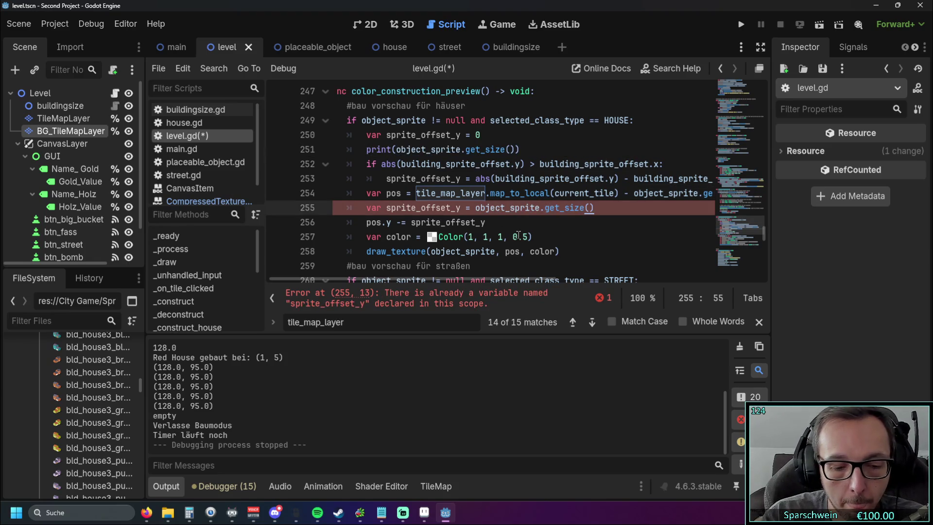
pyautogui.write('-y')
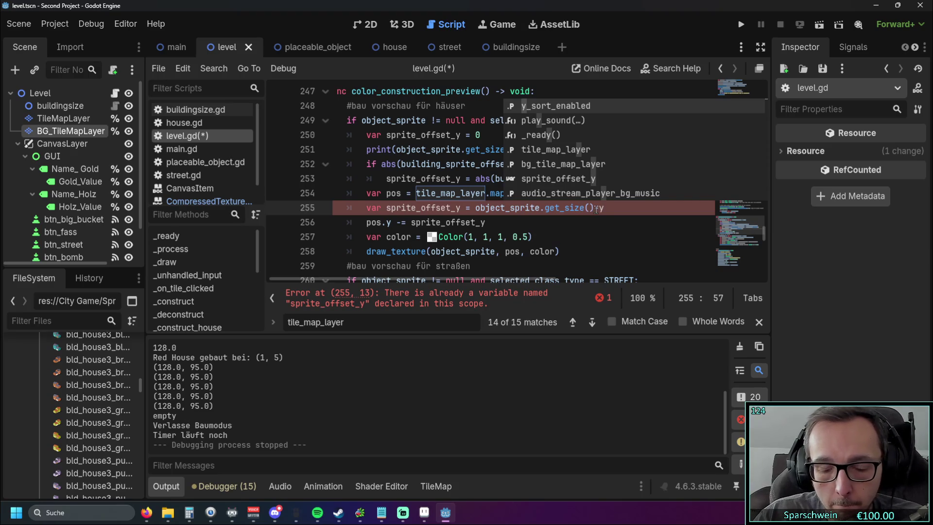
pyautogui.press('Escape')
# Rename the variable to sprite_offset_yy on lines 255 and 256.
pyautogui.click(583, 227)
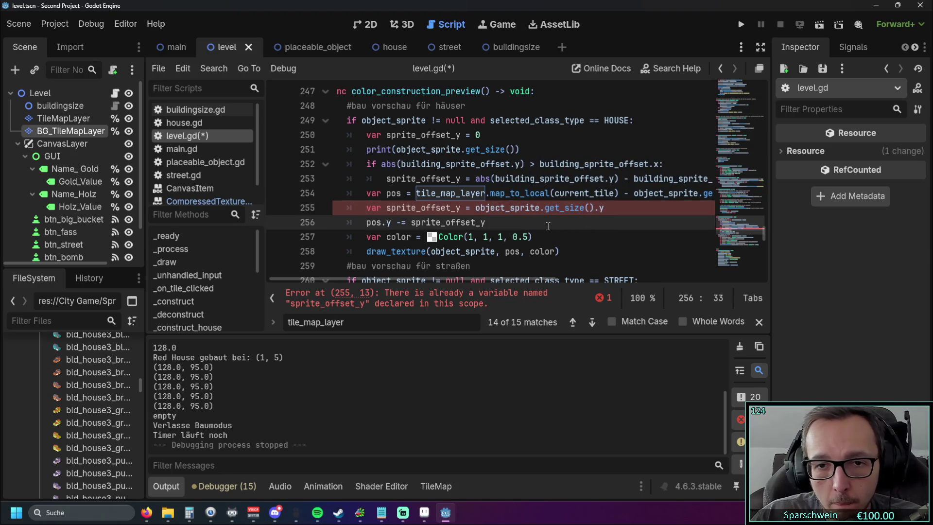
pyautogui.click(537, 207)
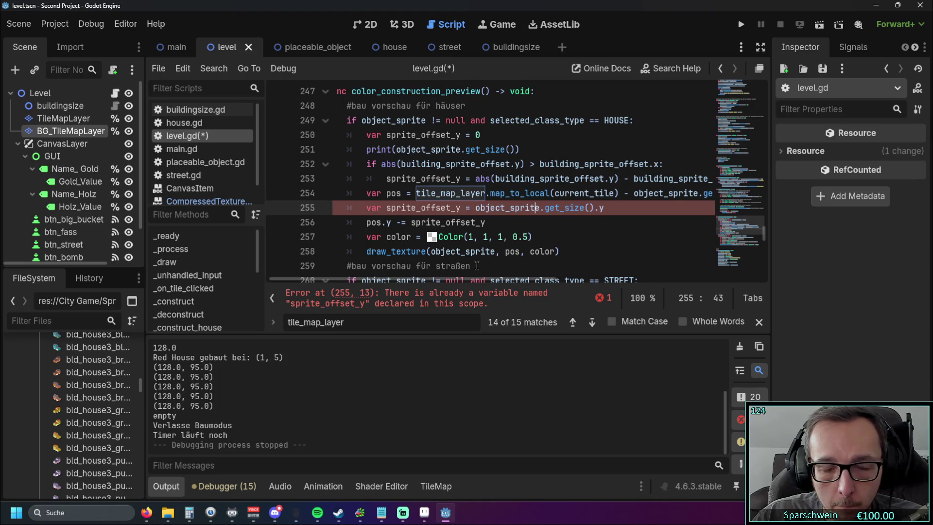
pyautogui.hscroll(-1, 454, 279)
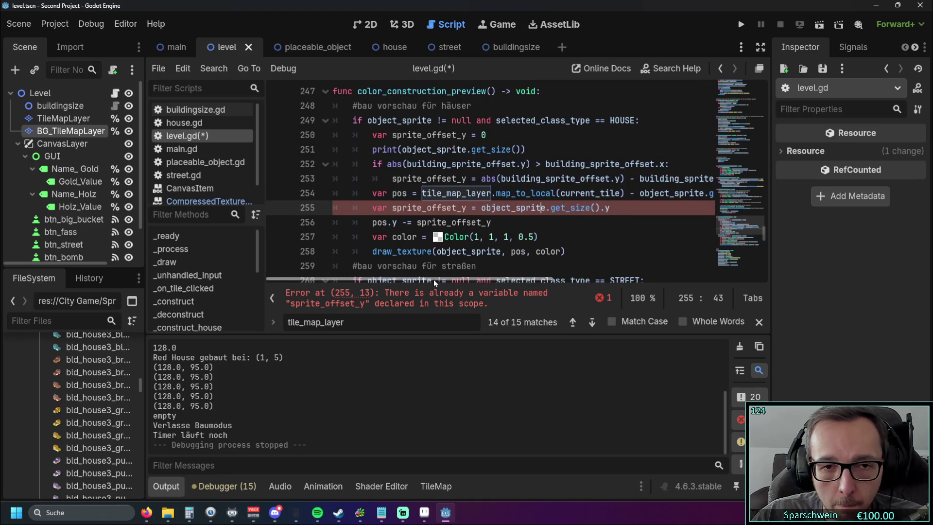
pyautogui.click(446, 207)
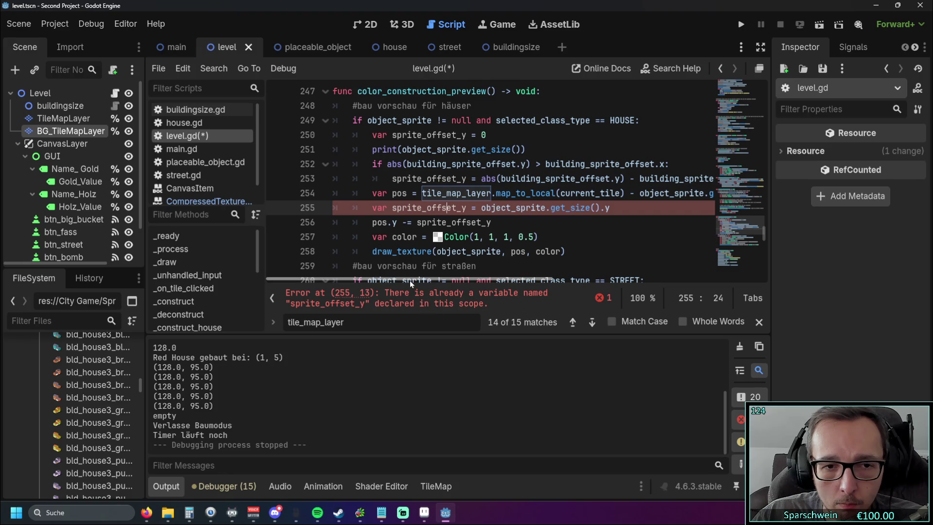
pyautogui.hscroll(2, 410, 281)
pyautogui.hotkey('ctrl', 'Right')
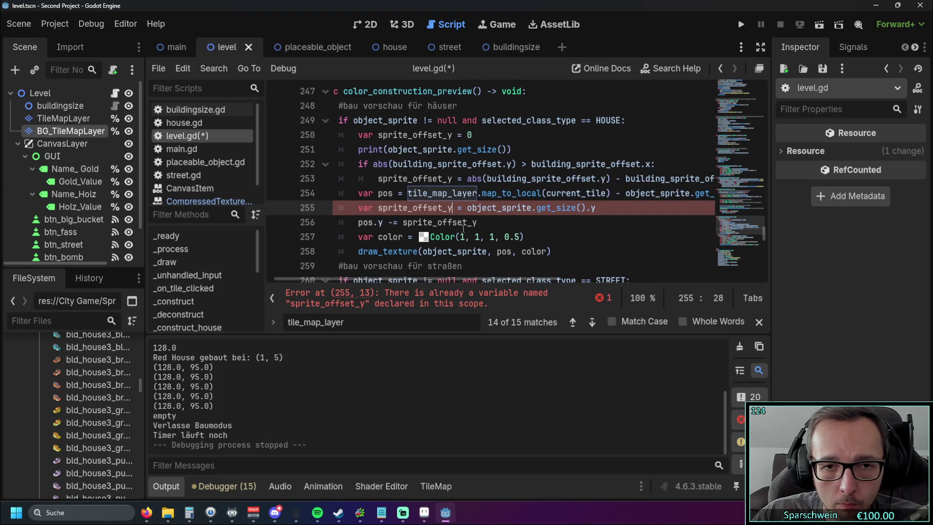
pyautogui.write('y')
pyautogui.click(498, 223)
pyautogui.write('y')
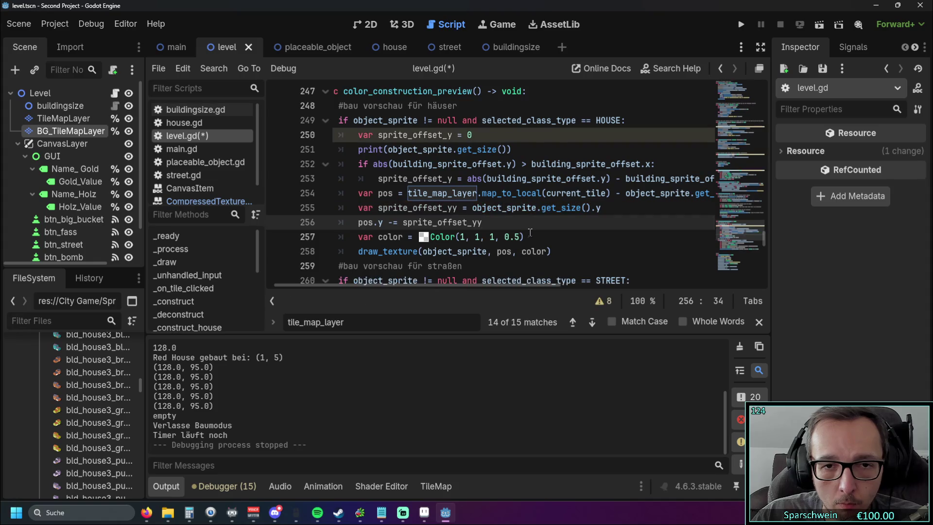
pyautogui.click(529, 236)
pyautogui.moveTo(438, 285)
pyautogui.mouseDown()
pyautogui.moveTo(455, 283)
pyautogui.moveTo(412, 283)
pyautogui.moveTo(489, 285)
pyautogui.moveTo(409, 284)
pyautogui.moveTo(470, 286)
pyautogui.mouseUp()
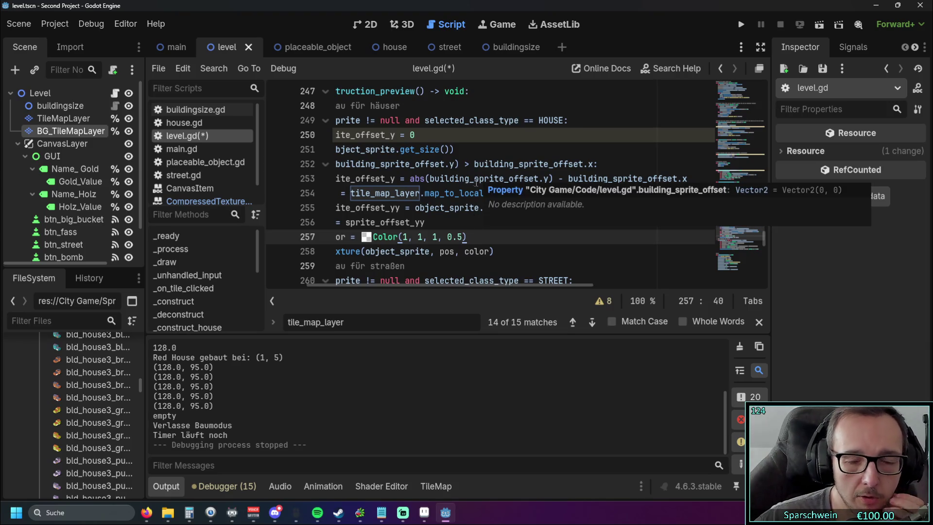
# Highlight the Red House building_sprite_offset line on line 276 to check its -15.5 value.
pyautogui.scroll(-15, 436, 214)
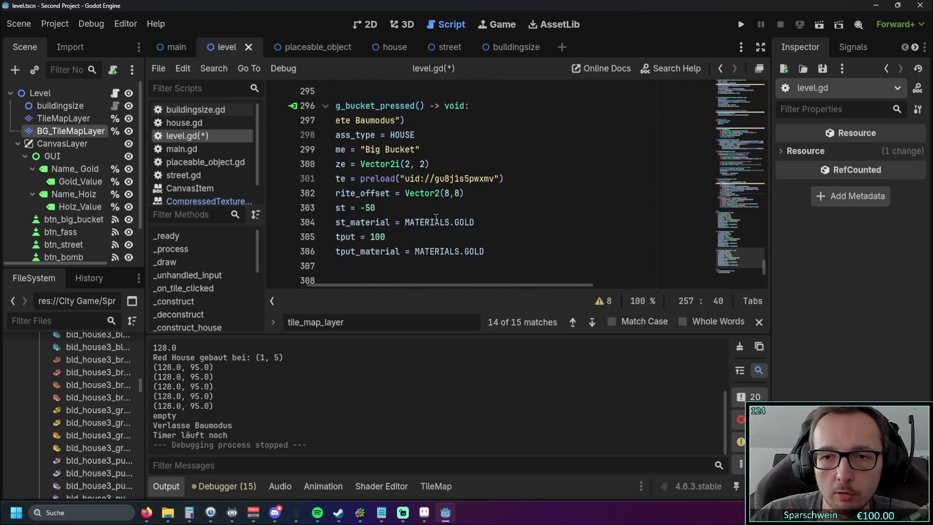
pyautogui.moveTo(437, 285); pyautogui.dragTo(398, 284)
pyautogui.moveTo(536, 193); pyautogui.dragTo(347, 193)
pyautogui.click(485, 207)
pyautogui.scroll(7, 507, 213)
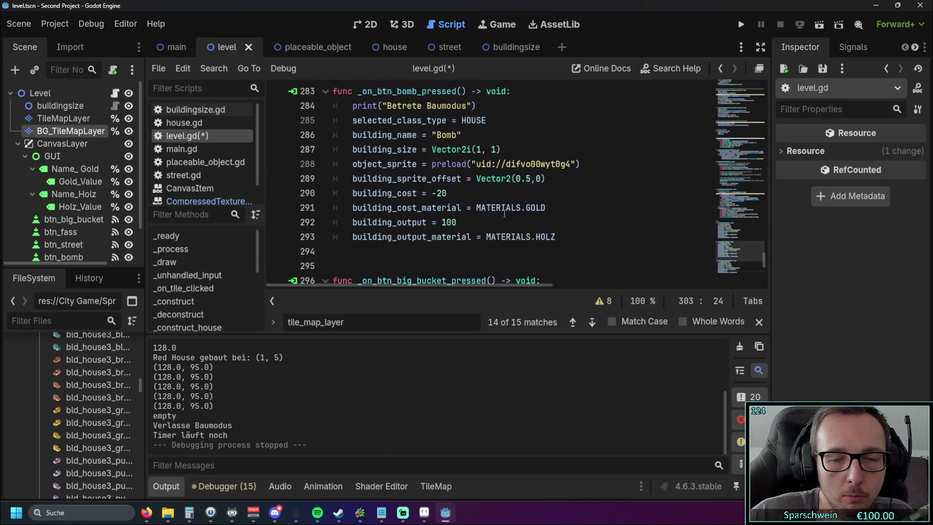
pyautogui.scroll(2, 527, 213)
pyautogui.moveTo(555, 208); pyautogui.dragTo(354, 208)
pyautogui.click(549, 236)
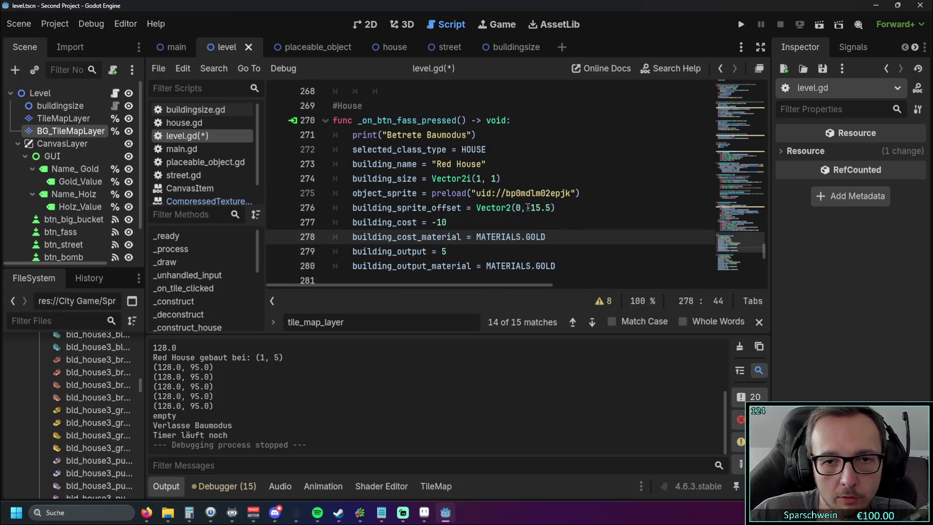
pyautogui.moveTo(526, 207); pyautogui.dragTo(552, 208)
pyautogui.click(575, 229)
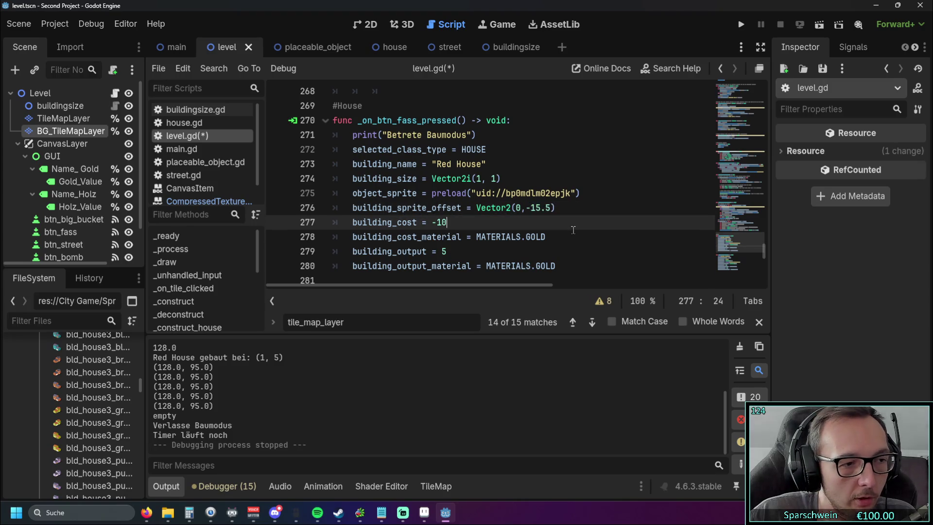
pyautogui.moveTo(555, 208); pyautogui.dragTo(353, 208)
pyautogui.click(513, 225)
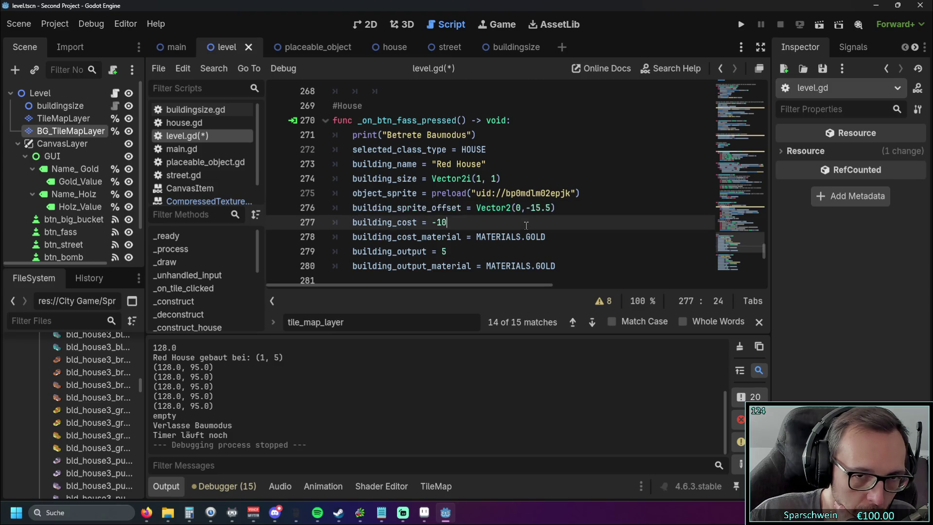
pyautogui.moveTo(526, 208); pyautogui.dragTo(553, 208)
pyautogui.click(547, 223)
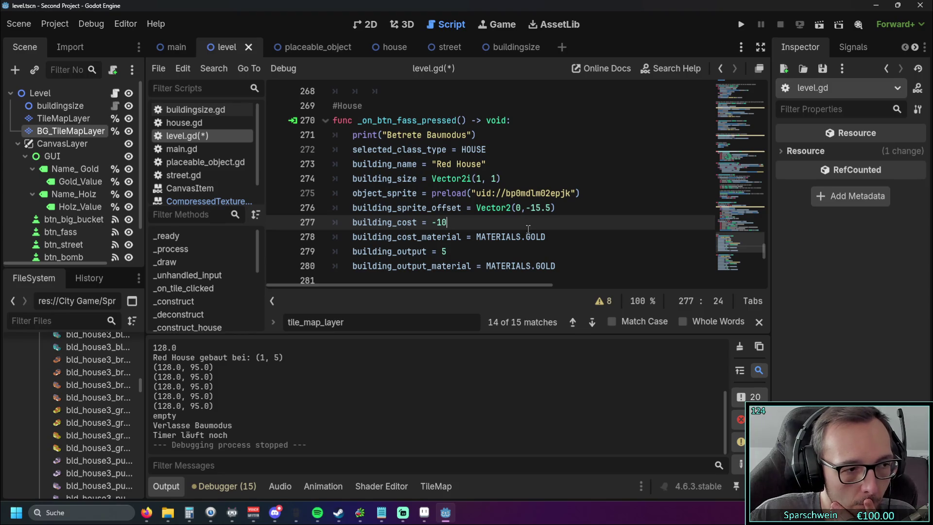
pyautogui.moveTo(556, 208); pyautogui.dragTo(347, 209)
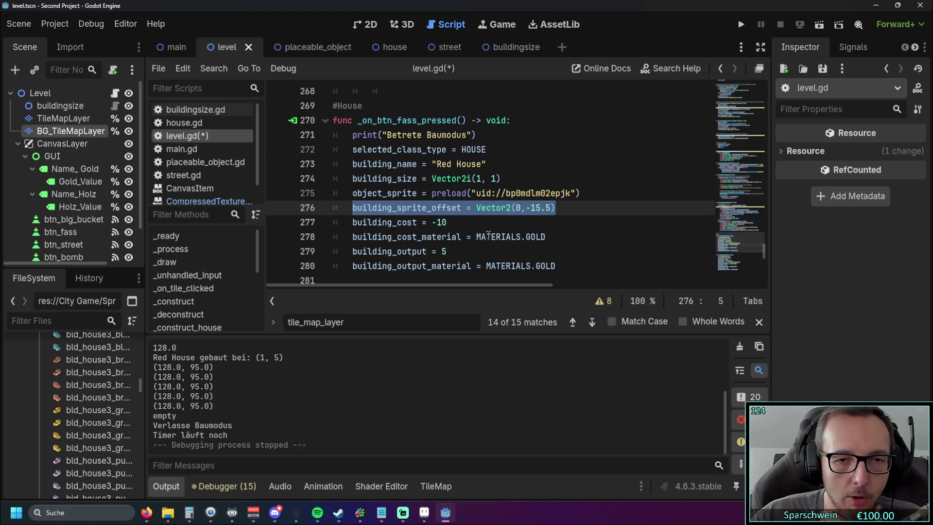
pyautogui.moveTo(489, 234)
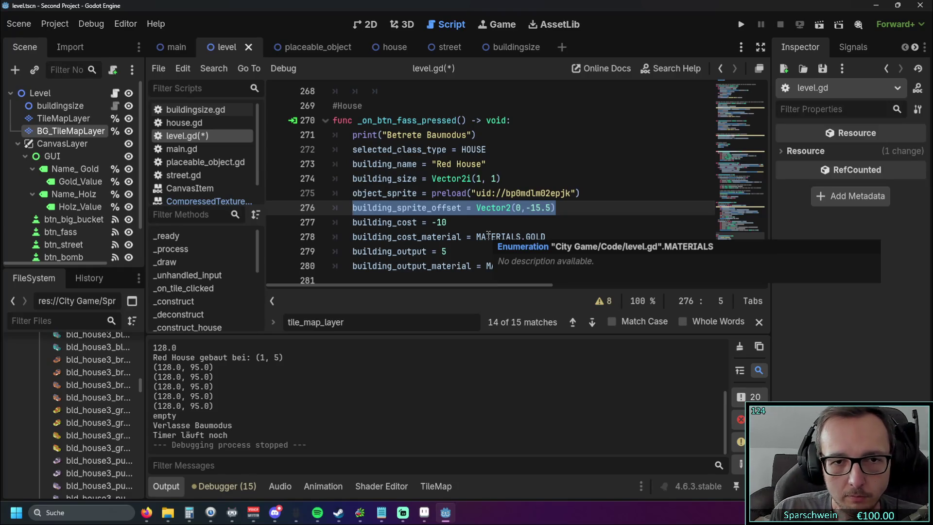
# Scroll the script to func color_construction_preview(), which draws the house preview.
pyautogui.scroll(10, 488, 231)
pyautogui.scroll(-2, 482, 223)
pyautogui.scroll(-1, 481, 228)
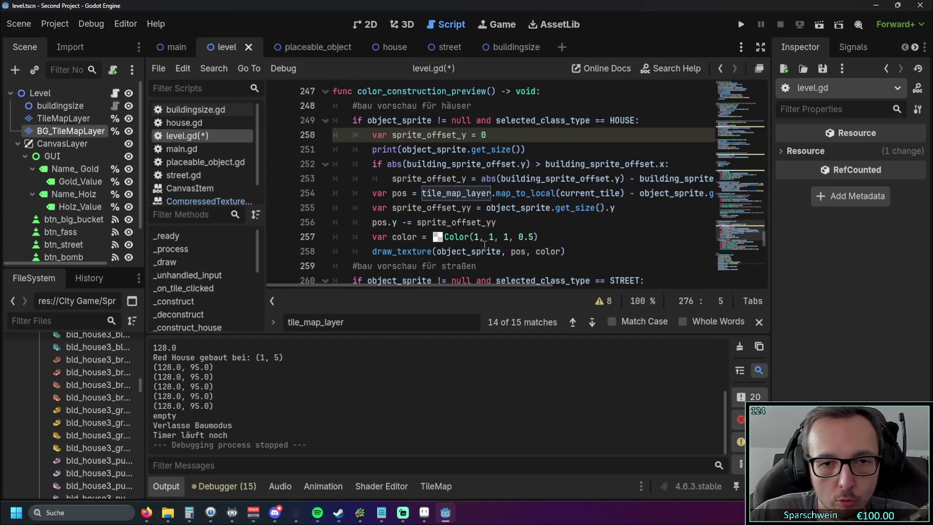
# Wrap object_sprite.get_size().y on line 255 in abs() and add a minus sign after it.
pyautogui.click(511, 224)
pyautogui.moveTo(412, 285)
pyautogui.mouseDown()
pyautogui.moveTo(465, 293)
pyautogui.moveTo(427, 293)
pyautogui.mouseUp()
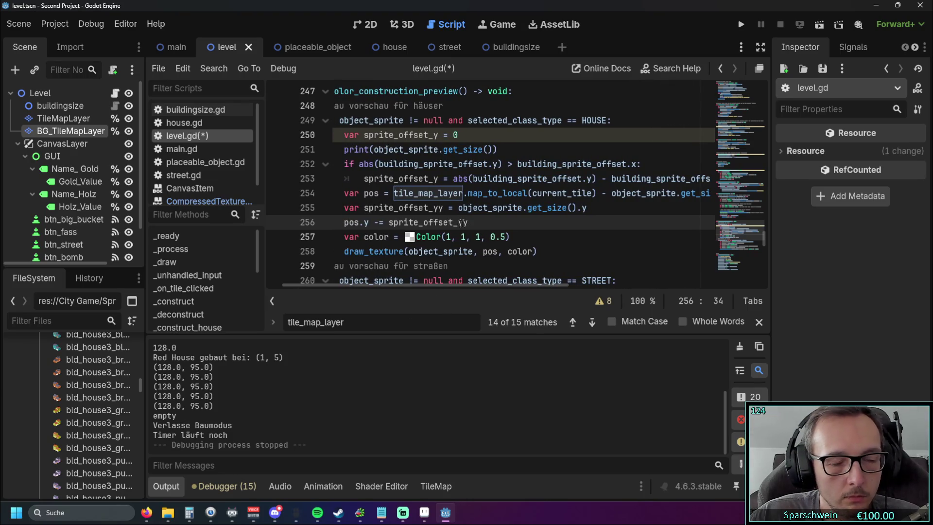
pyautogui.press('Up')
pyautogui.write('abs')
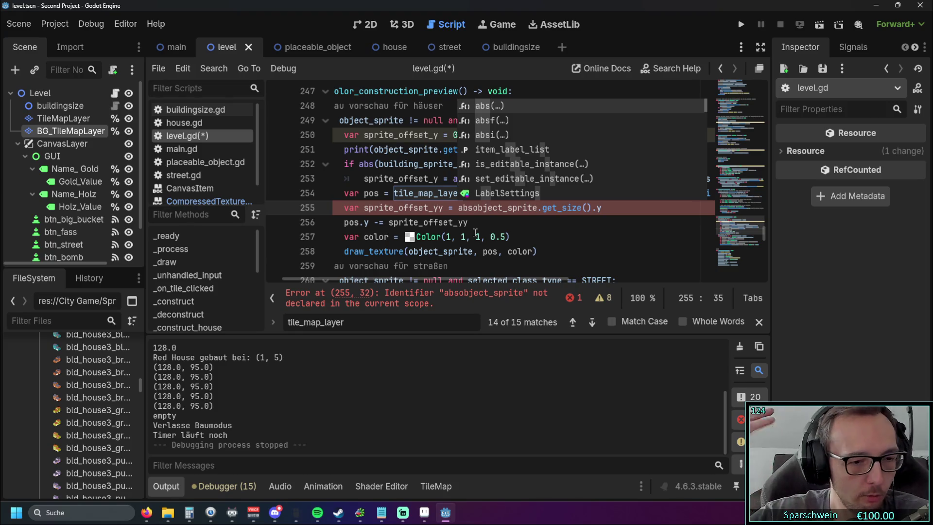
pyautogui.write('(')
pyautogui.press('End')
pyautogui.press('Down')
pyautogui.moveTo(459, 278); pyautogui.dragTo(513, 279)
pyautogui.click(534, 207)
pyautogui.write(') ')
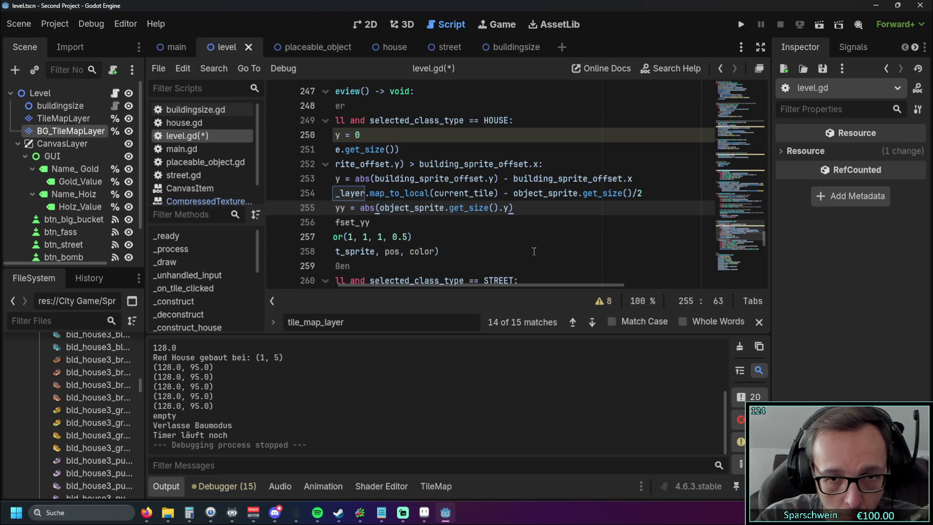
pyautogui.write('-')
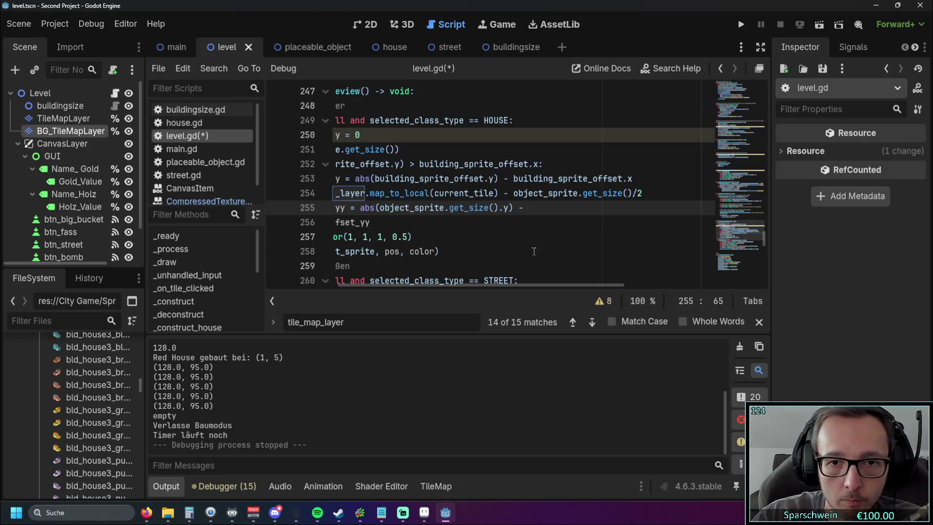
# Copy building_sprite_offset.x from line 253 and append it, divided by 2, to line 255.
pyautogui.moveTo(513, 179); pyautogui.dragTo(632, 180)
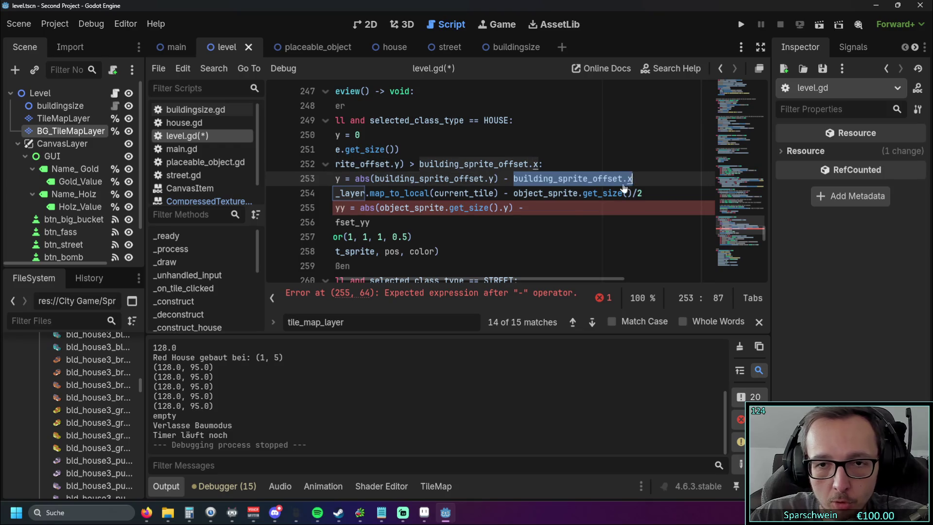
pyautogui.hotkey('ctrl', 'c')
pyautogui.click(558, 207)
pyautogui.hotkey('ctrl', 'v')
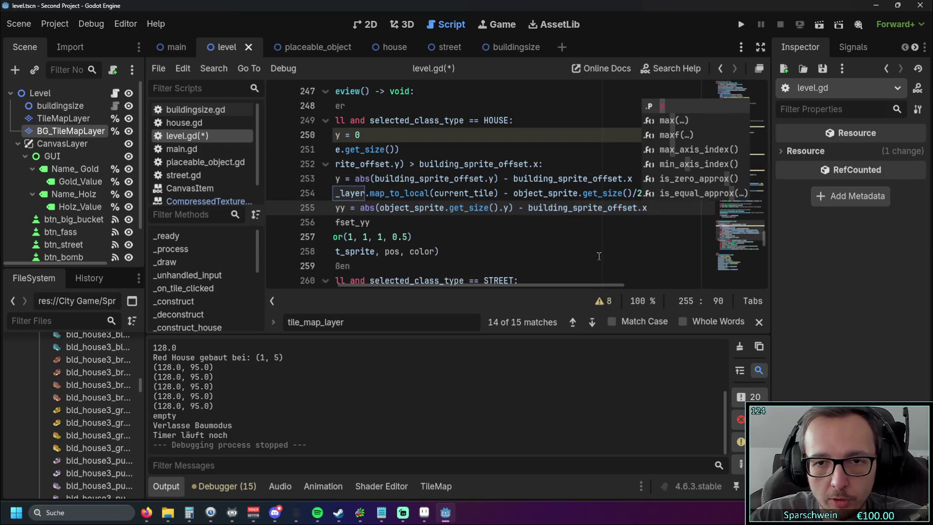
pyautogui.write('/2')
pyautogui.click(607, 246)
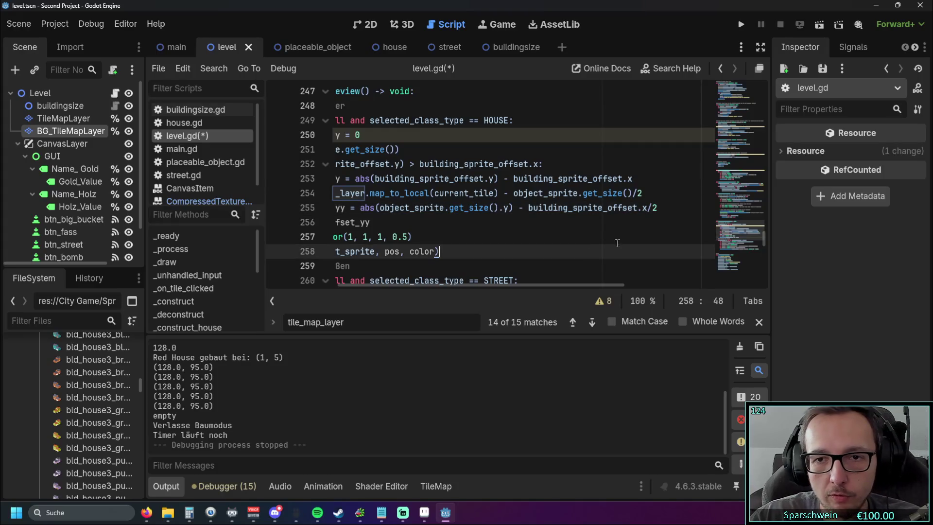
pyautogui.click(649, 207)
pyautogui.press('Right')
pyautogui.press('Down')
pyautogui.moveTo(666, 207); pyautogui.dragTo(532, 209)
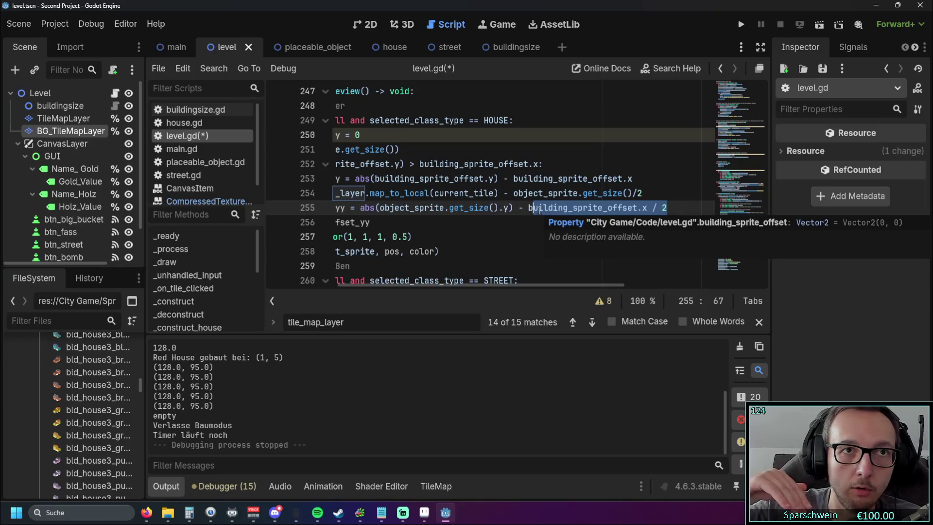
pyautogui.click(412, 237)
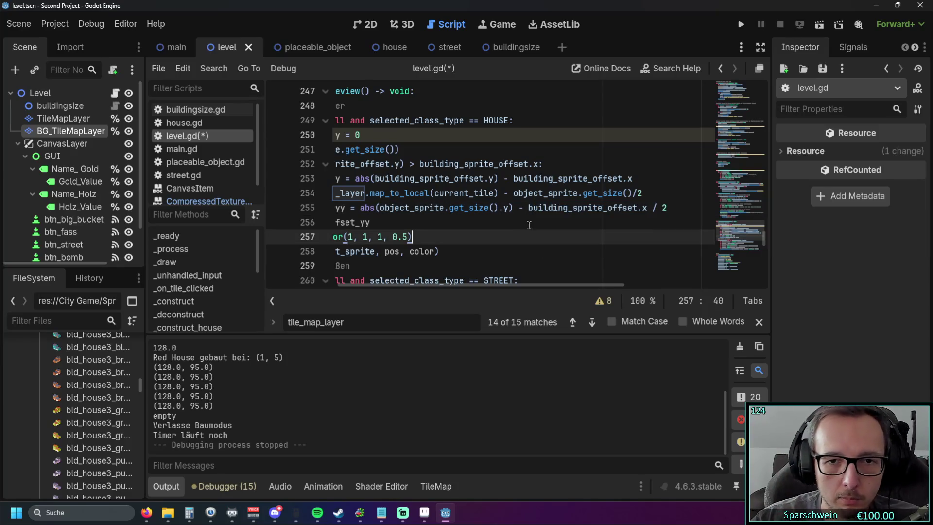
pyautogui.moveTo(478, 283); pyautogui.dragTo(401, 282)
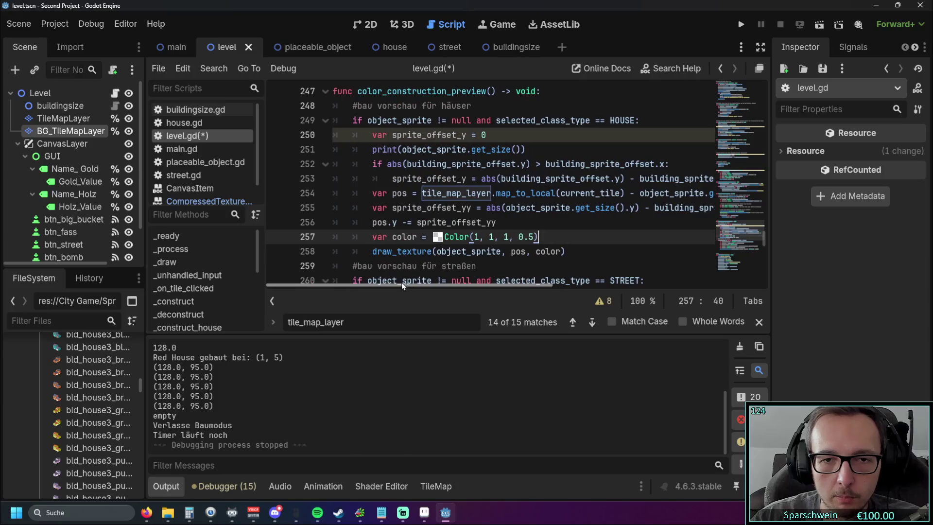
# Run the game, choose the house and hover a tile to check the preview, then stop it.
pyautogui.click(740, 26)
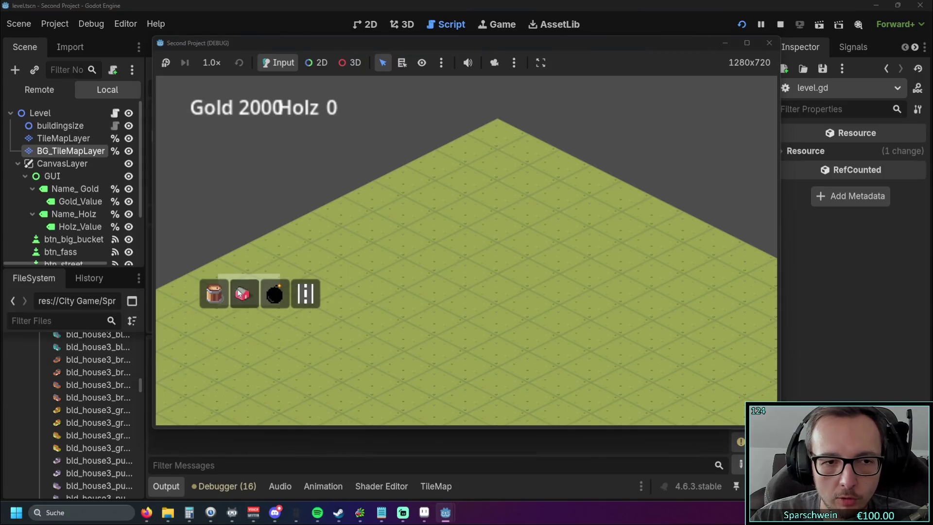
pyautogui.click(242, 294)
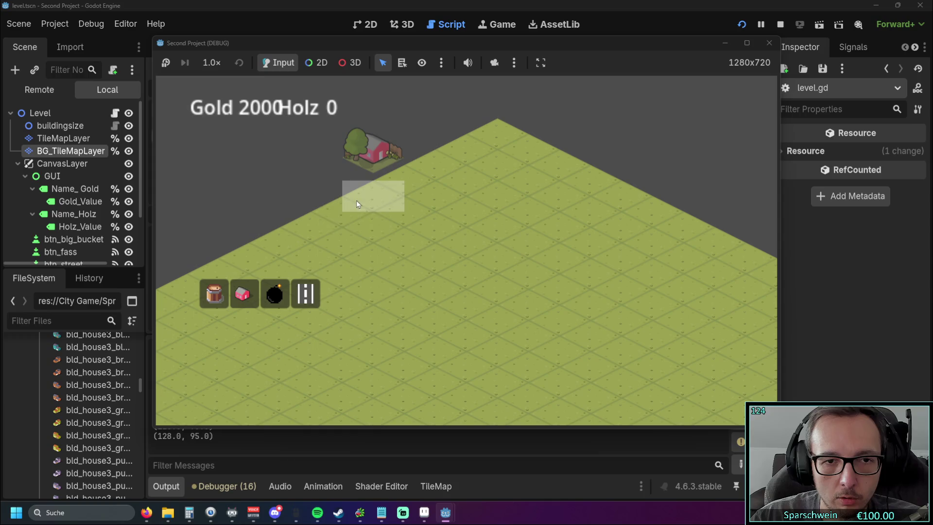
pyautogui.click(340, 214)
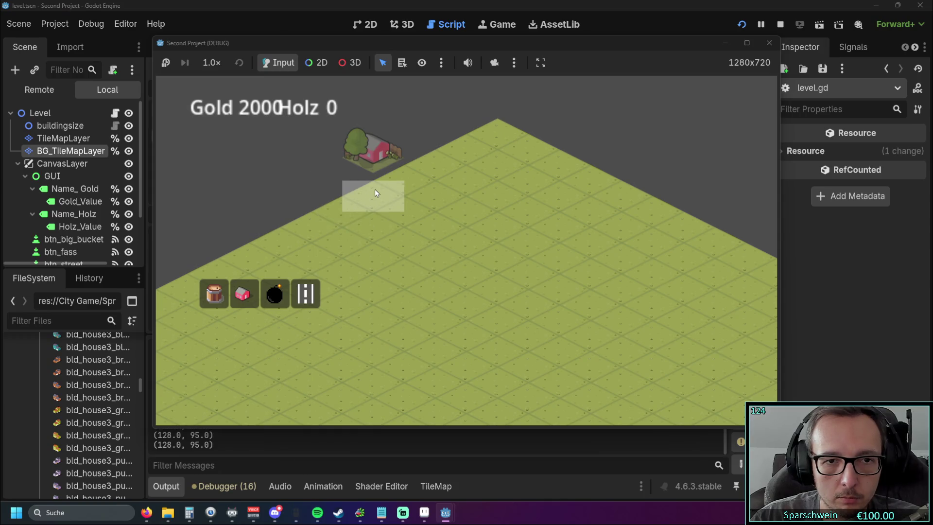
pyautogui.click(769, 43)
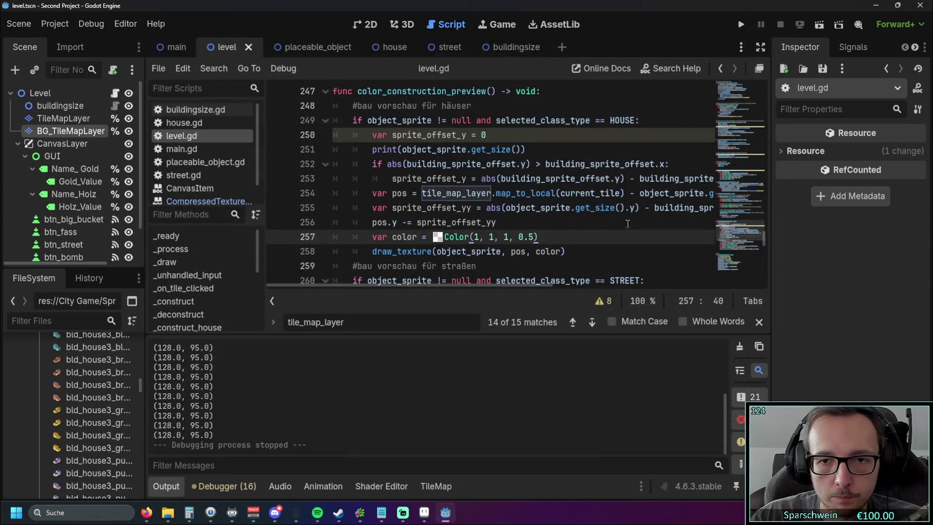
pyautogui.moveTo(481, 284); pyautogui.dragTo(544, 283)
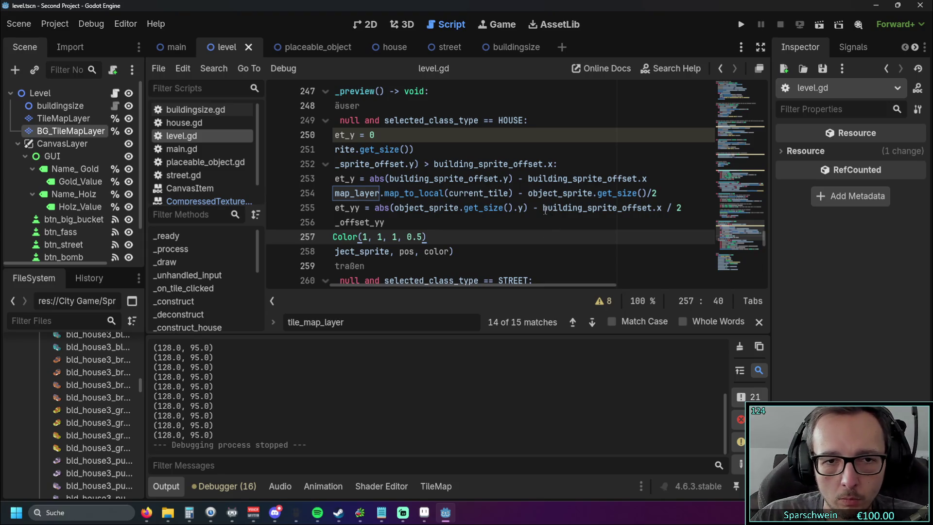
# Read the building_sprite_offset tooltip on line 255, then switch to red_house_1x1.png in Aseprite.
pyautogui.moveTo(542, 212)
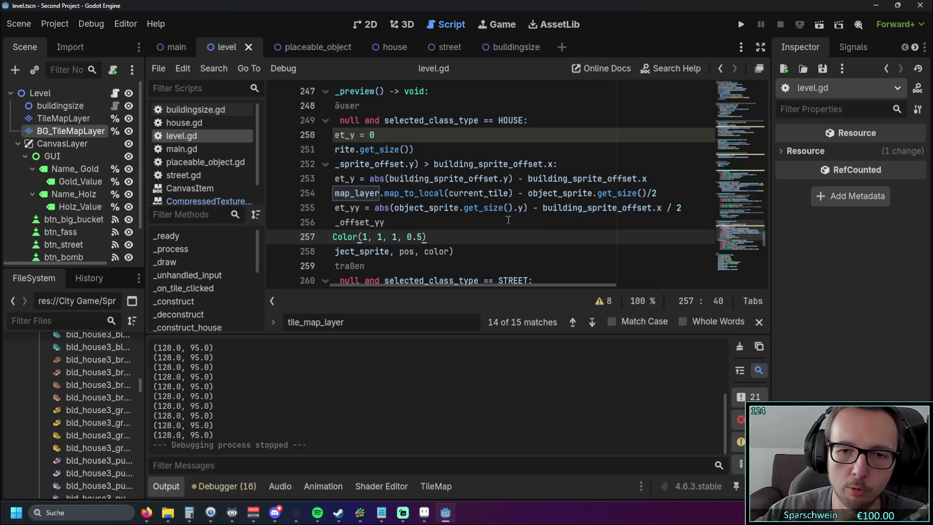
pyautogui.hotkey('alt', 'Tab')
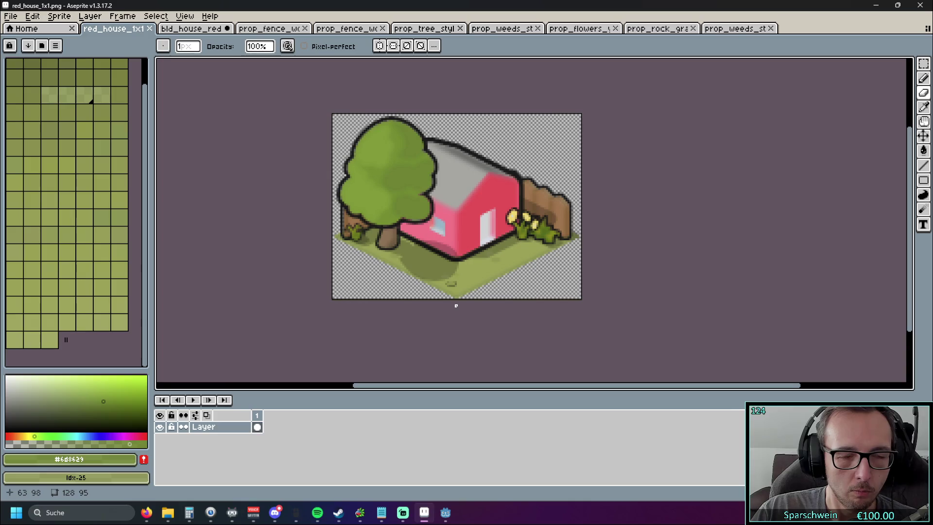
# Minimize Aseprite to get back to the level.gd color_construction_preview code in Godot.
pyautogui.click(875, 6)
pyautogui.moveTo(398, 284); pyautogui.dragTo(334, 282)
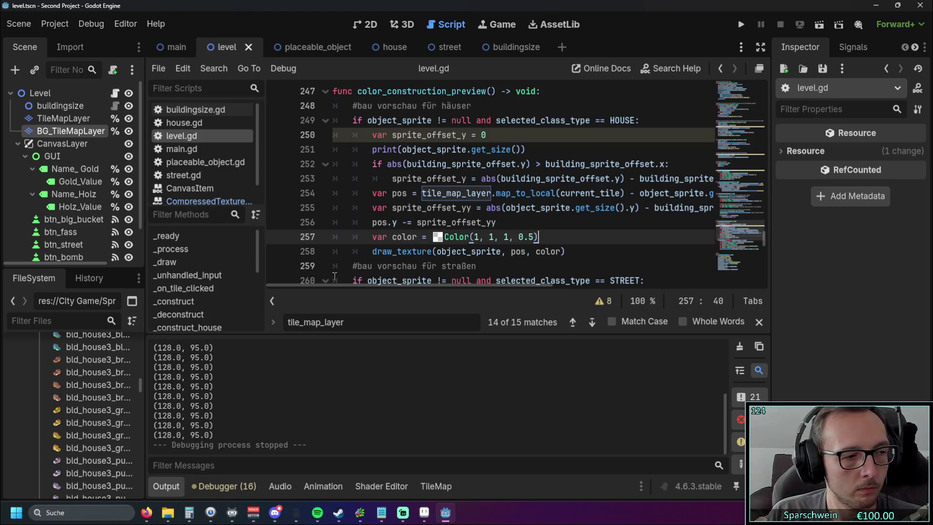
# Bring Aseprite with the unchanged red_house_1x1.png sprite back to the front.
pyautogui.hotkey('alt', 'Tab')
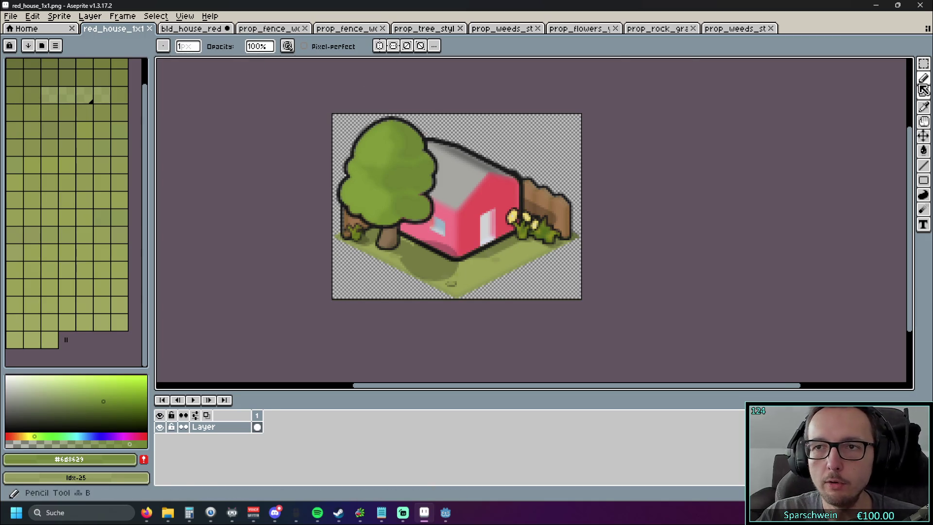
pyautogui.click(923, 63)
pyautogui.moveTo(599, 155)
pyautogui.mouseDown()
pyautogui.moveTo(383, 242)
pyautogui.moveTo(301, 322)
pyautogui.moveTo(306, 328)
pyautogui.mouseUp()
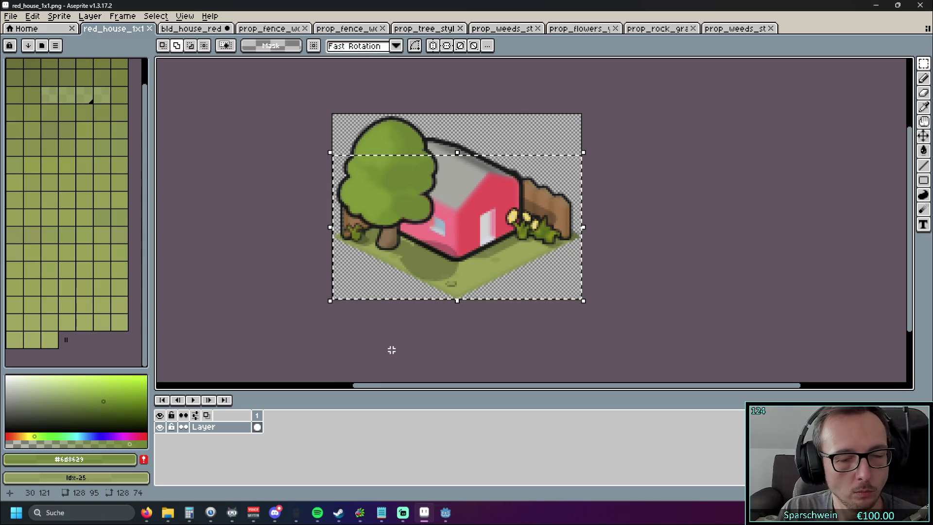
pyautogui.hotkey('ctrl', 'd')
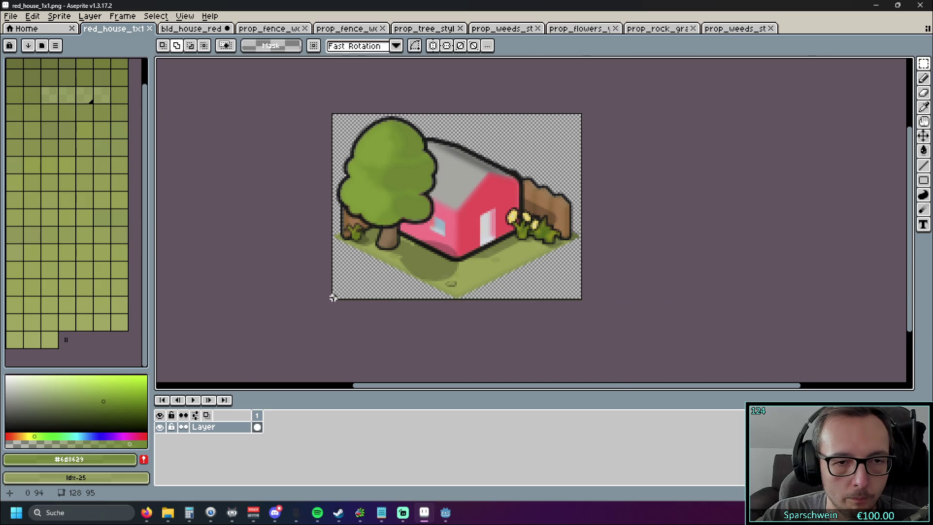
pyautogui.scroll(5, 333, 297)
pyautogui.moveTo(327, 297)
pyautogui.mouseDown()
pyautogui.moveTo(504, 225)
pyautogui.moveTo(576, 214)
pyautogui.moveTo(597, 152)
pyautogui.mouseUp()
# Scroll the view back and forth over the red house sprite to inspect it.
pyautogui.scroll(-8, 503, 225)
pyautogui.scroll(5, 568, 213)
pyautogui.scroll(-2, 576, 213)
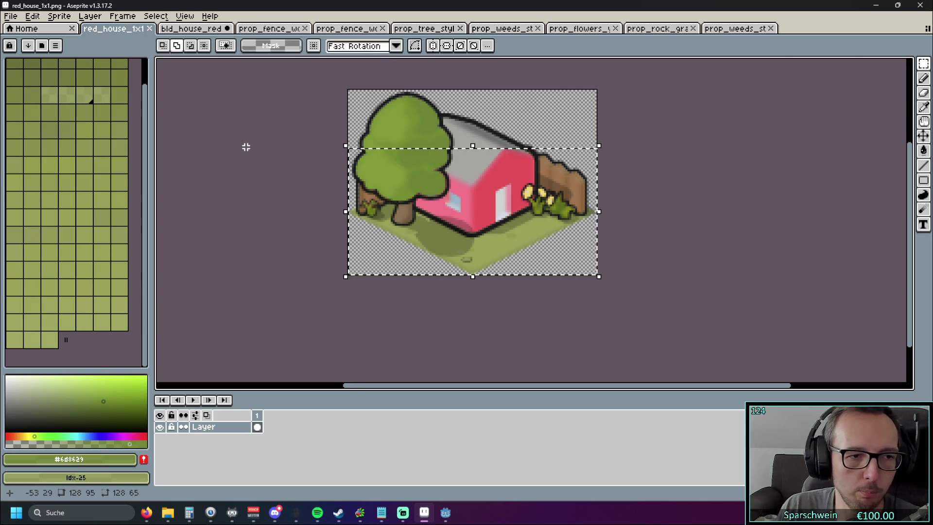
pyautogui.scroll(2, 151, 160)
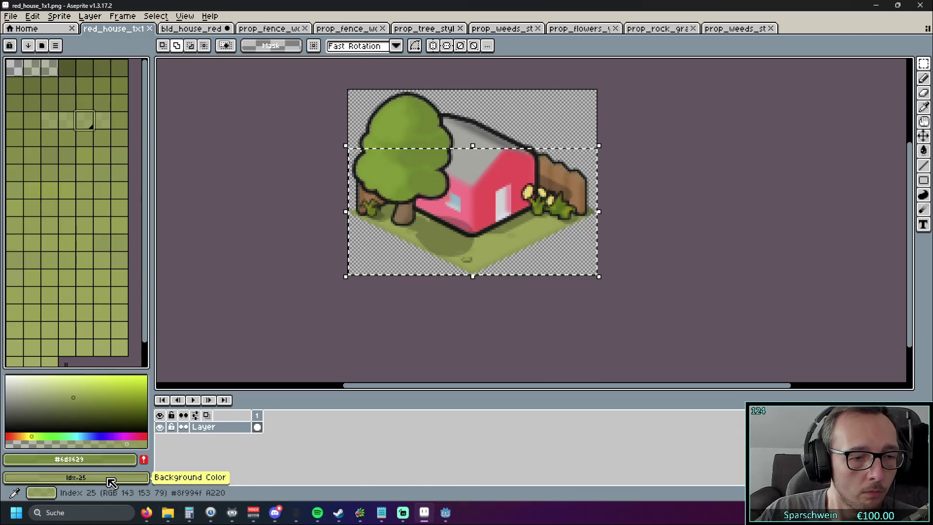
# Try several palette greens and settle on #8e984f at full opacity as the drawing colour.
pyautogui.click(106, 243)
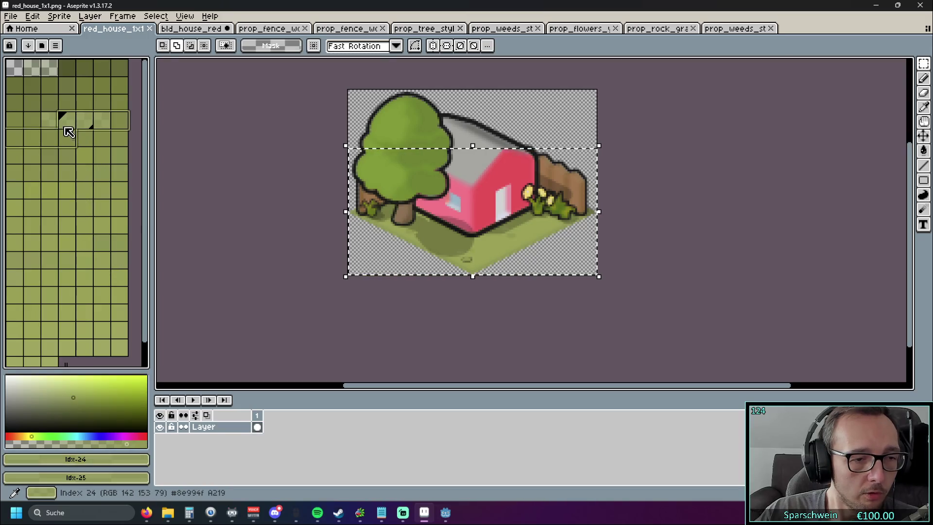
pyautogui.click(82, 102)
pyautogui.click(15, 71)
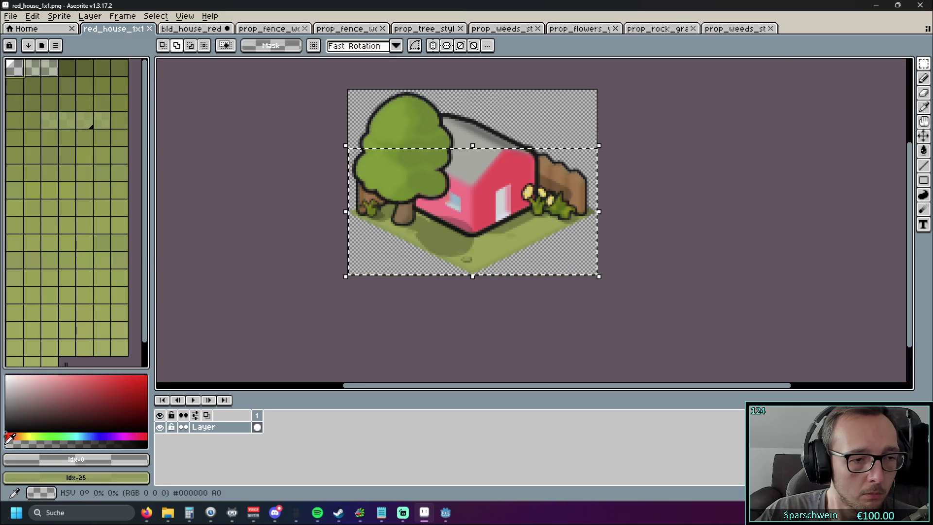
pyautogui.click(34, 68)
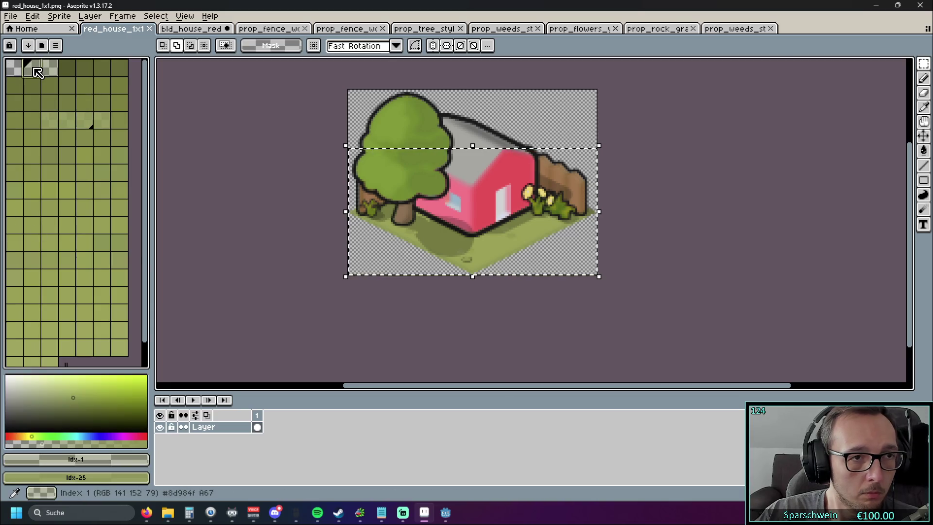
pyautogui.click(48, 437)
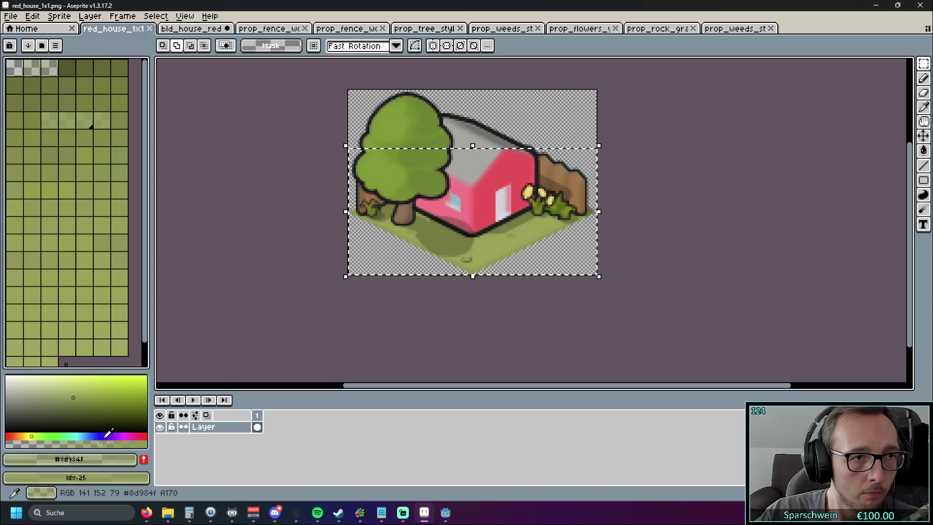
pyautogui.moveTo(49, 442)
pyautogui.mouseDown()
pyautogui.moveTo(7, 442)
pyautogui.moveTo(122, 442)
pyautogui.moveTo(168, 428)
pyautogui.moveTo(20, 440)
pyautogui.moveTo(217, 428)
pyautogui.moveTo(40, 437)
pyautogui.moveTo(161, 432)
pyautogui.mouseUp()
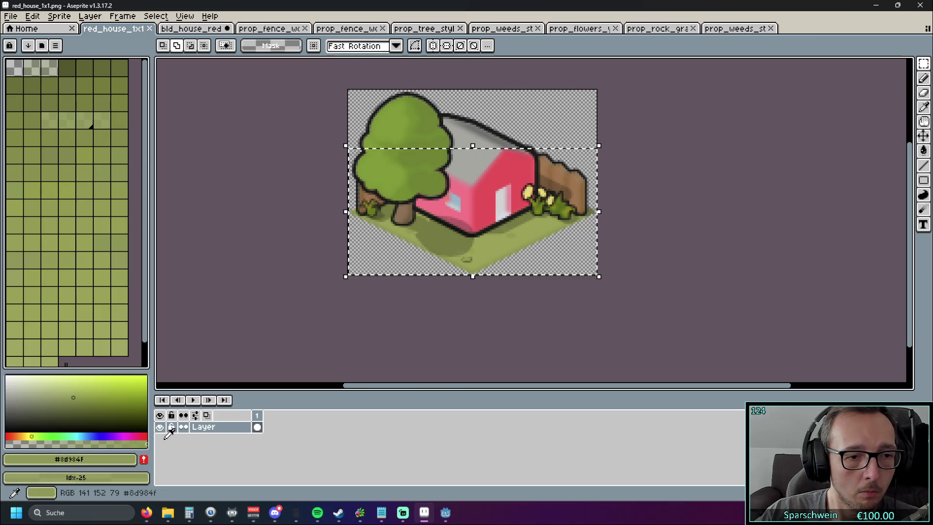
pyautogui.click(32, 68)
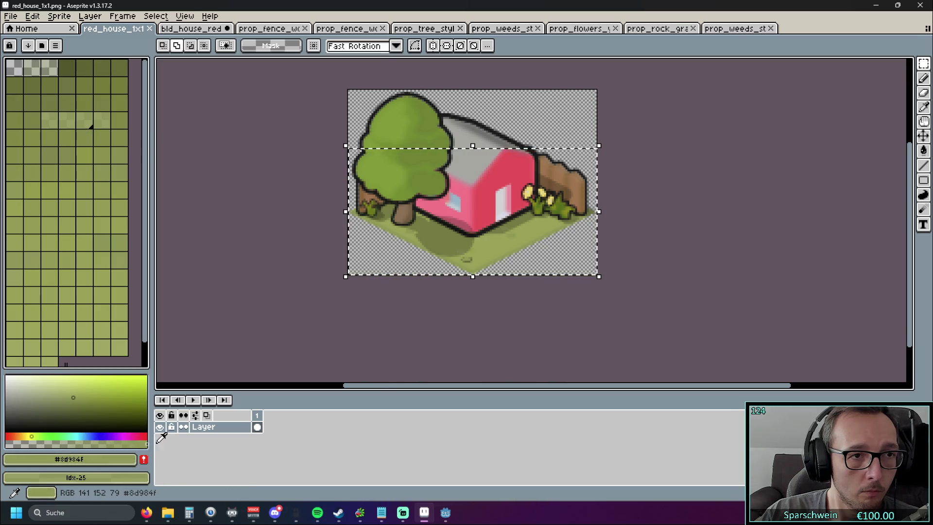
pyautogui.click(87, 443)
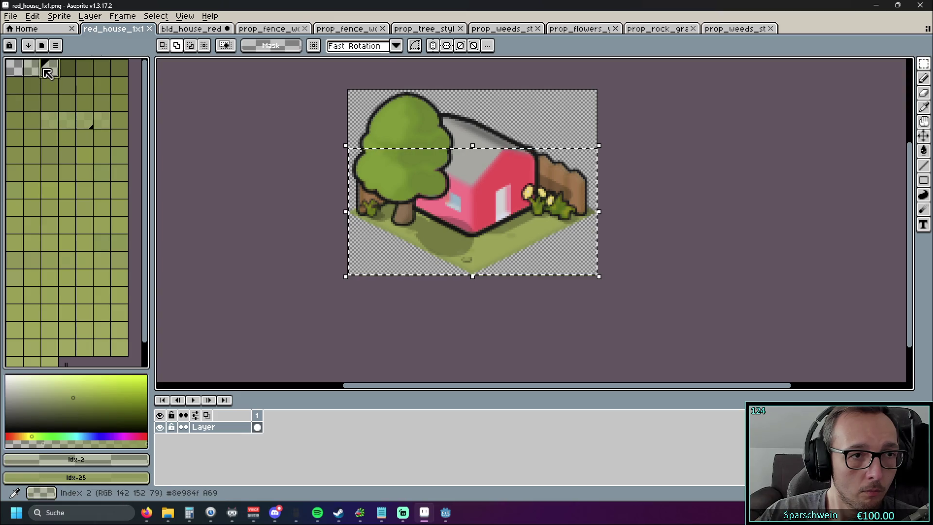
pyautogui.moveTo(93, 443); pyautogui.dragTo(148, 443)
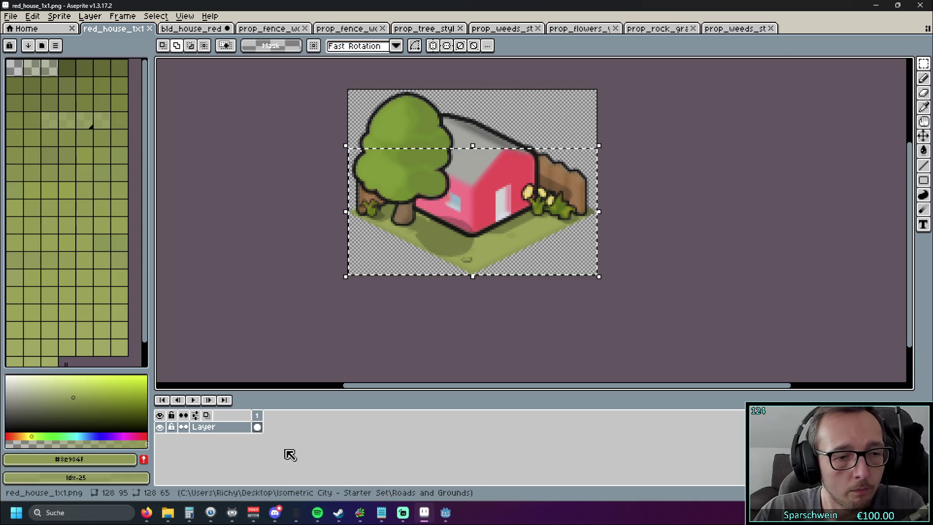
# Undo the marquee and canvas resize so the sprite is back to 128×95 pixels.
pyautogui.hotkey('ctrl', 'z')
pyautogui.hotkey('ctrl', 'z')
pyautogui.hotkey('ctrl', 'z')
pyautogui.hotkey('ctrl', 'z')
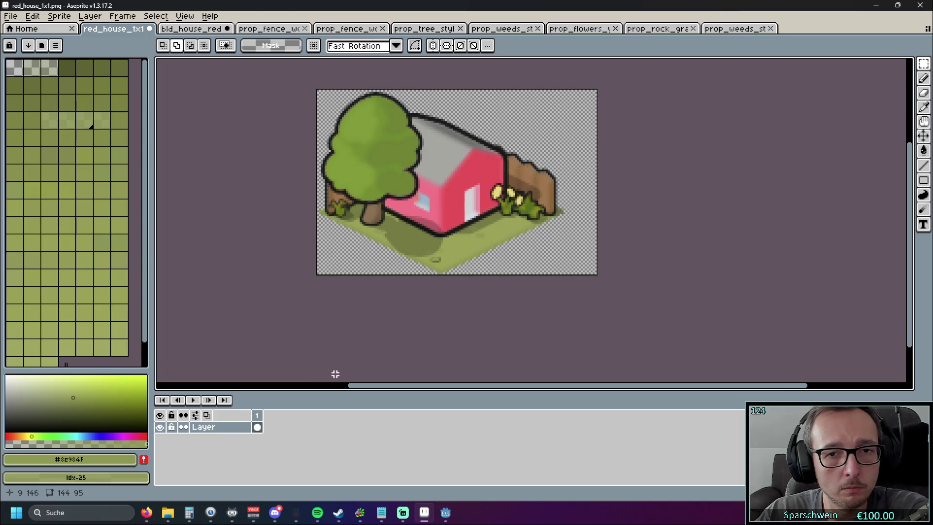
pyautogui.hotkey('ctrl', 'z')
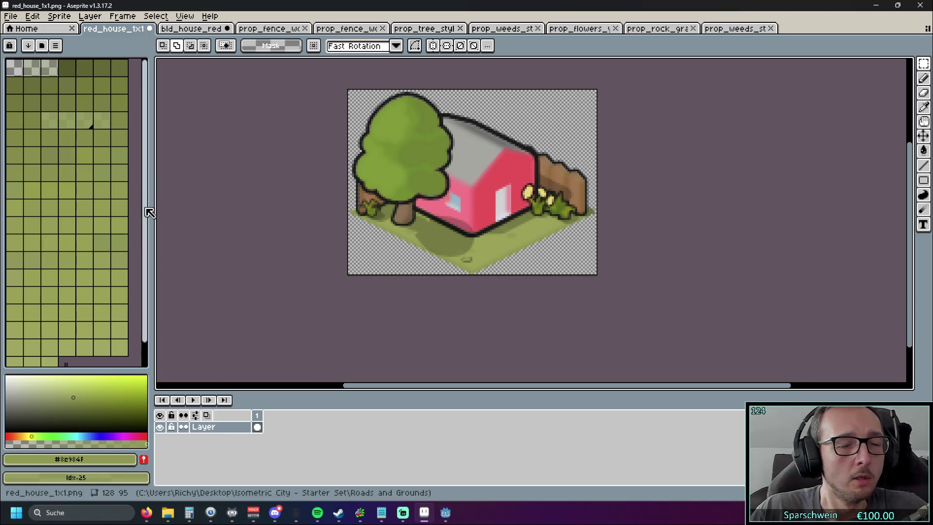
pyautogui.scroll(-2, 104, 209)
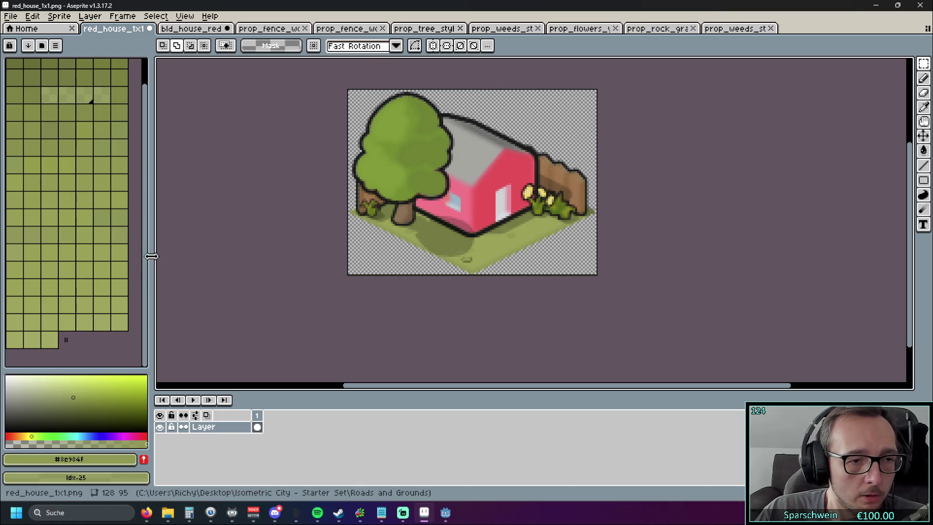
pyautogui.scroll(2, 148, 257)
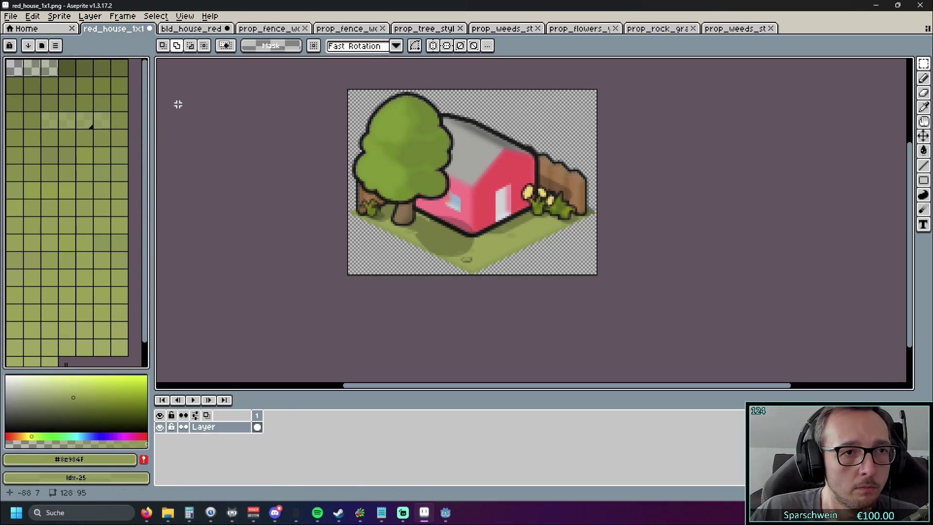
# Select the entire sprite image with Ctrl+A, leaving the File menu unused.
pyautogui.click(923, 63)
pyautogui.hotkey('ctrl', 'a')
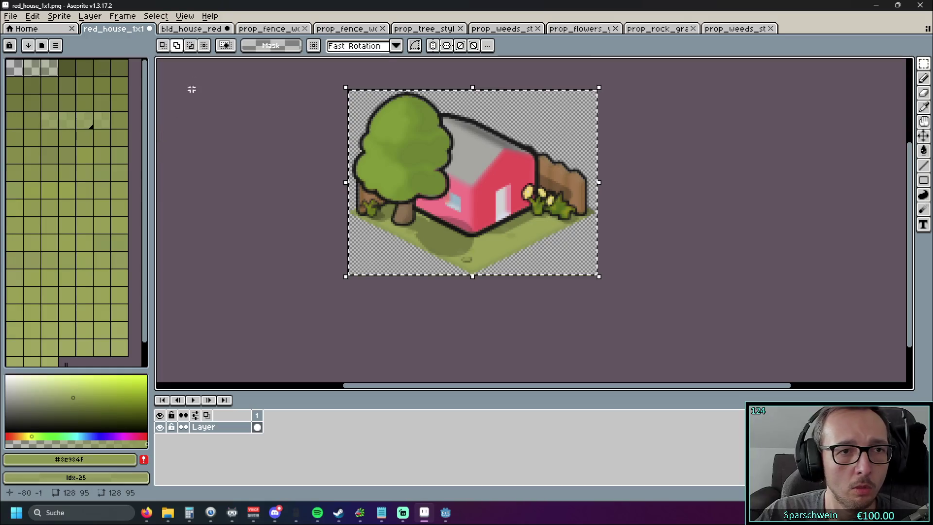
pyautogui.click(11, 16)
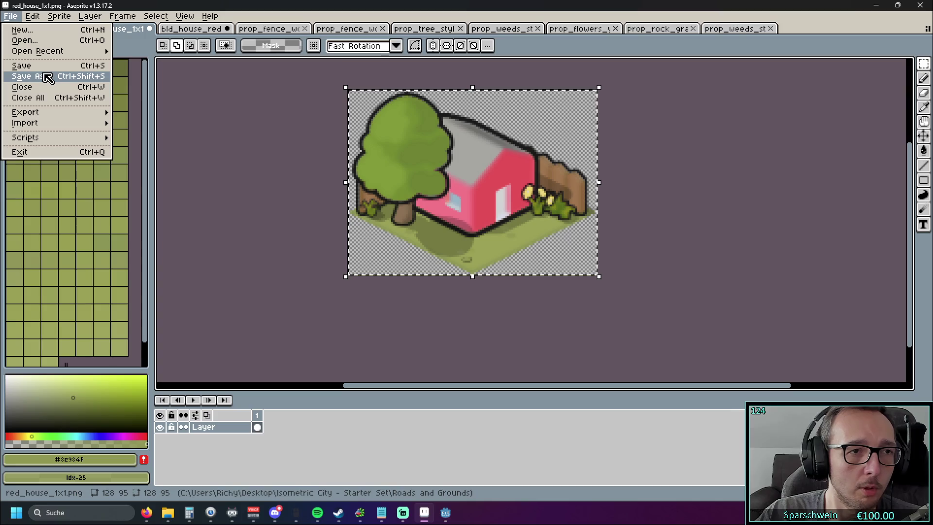
pyautogui.click(246, 146)
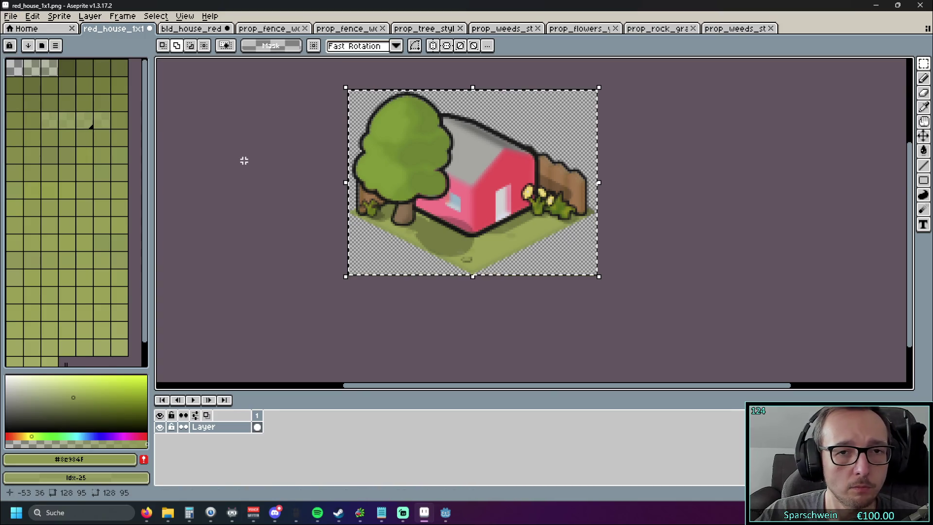
# Quit Aseprite, discarding unsaved changes to bld_house_red and red_house_1x1.png.
pyautogui.click(920, 5)
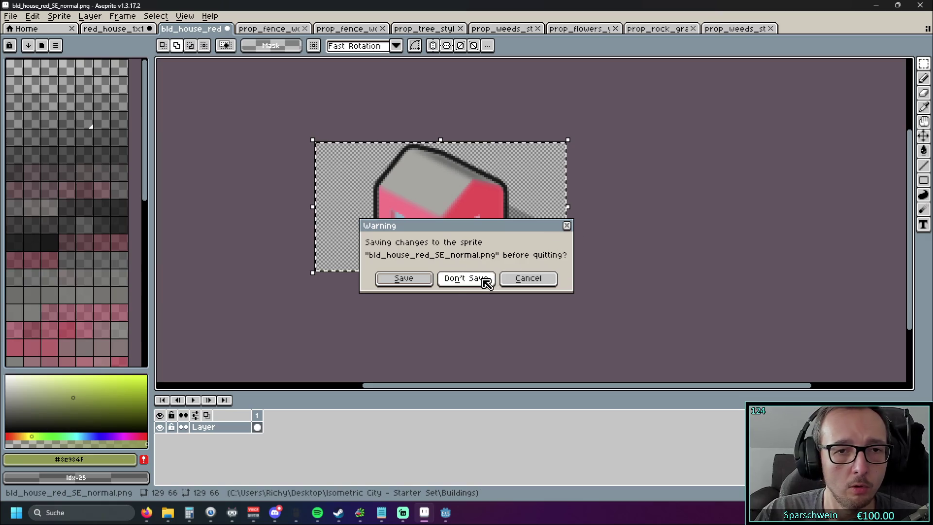
pyautogui.click(484, 280)
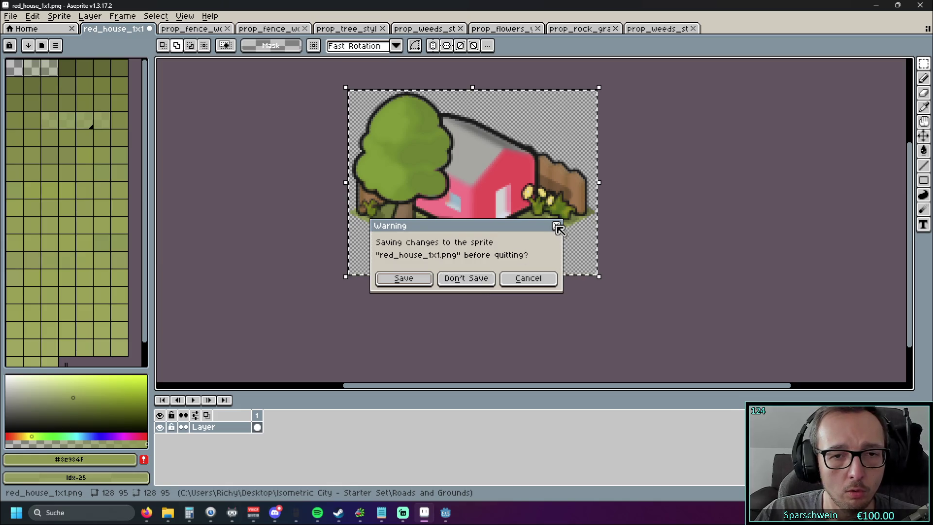
pyautogui.click(487, 280)
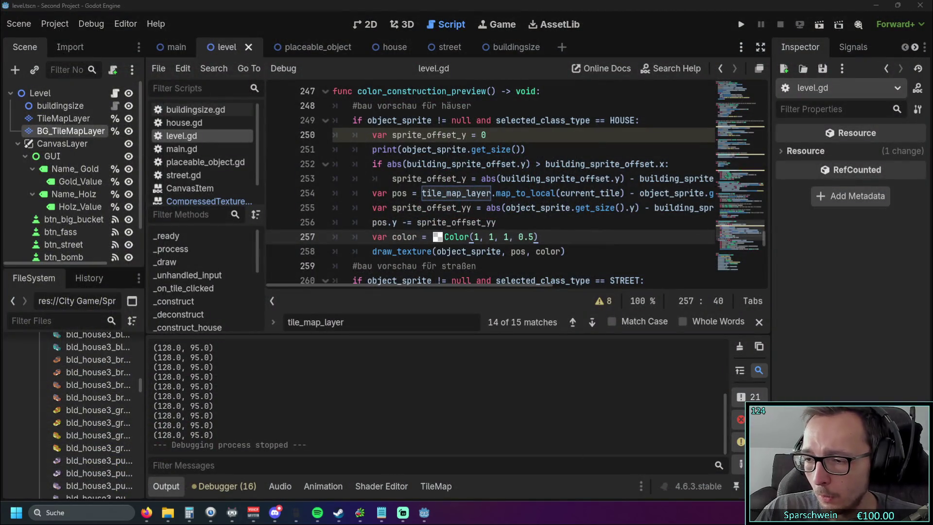
# Relaunch Aseprite from the Steam library.
pyautogui.hotkey('alt', 'Tab')
pyautogui.scroll(-5, 151, 263)
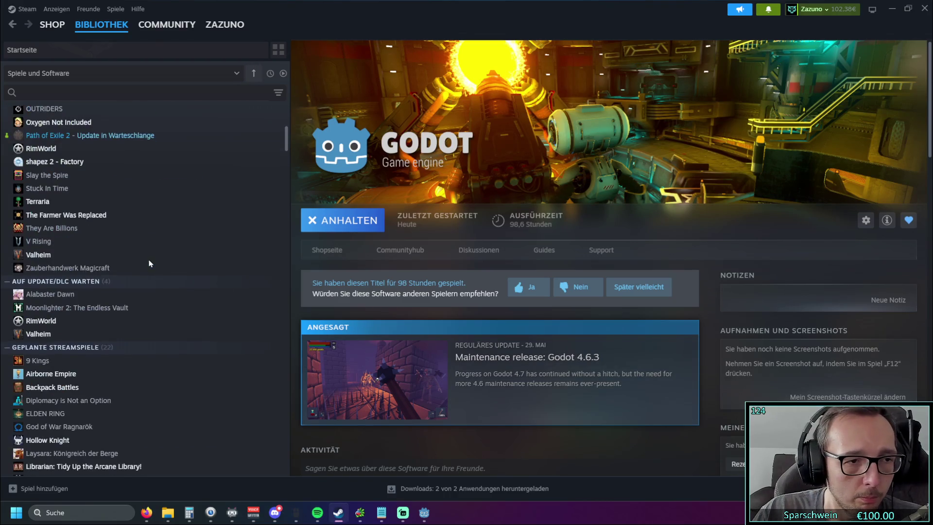
pyautogui.scroll(-1, 127, 275)
pyautogui.scroll(-5, 92, 316)
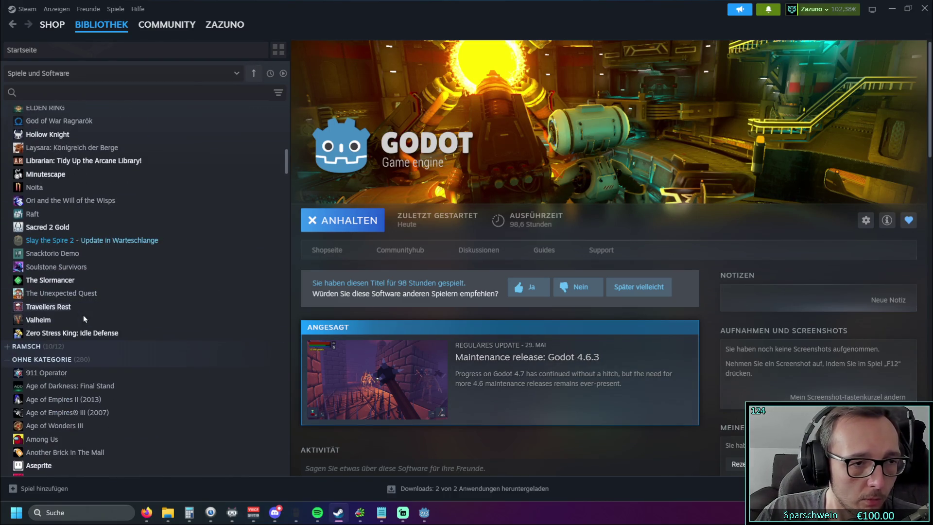
pyautogui.scroll(-1, 85, 321)
pyautogui.doubleClick(98, 414)
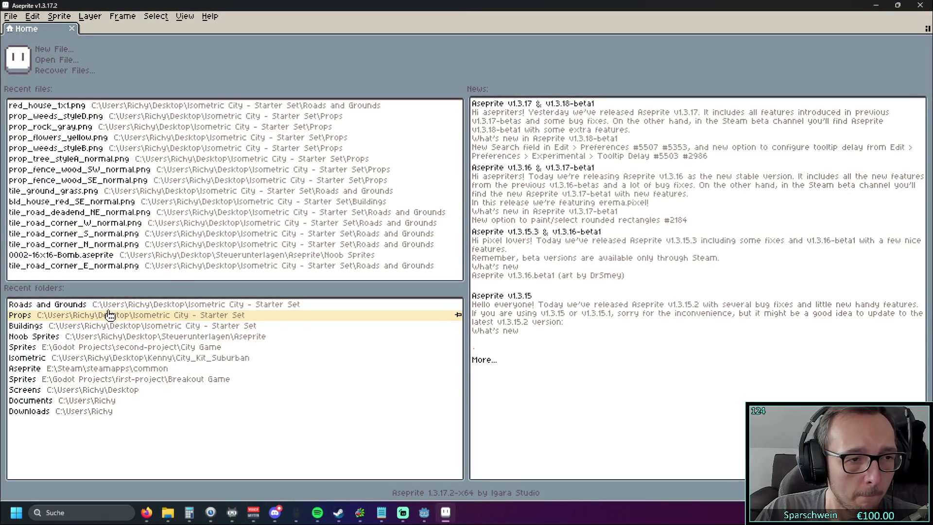
# Reopen red_house_1x1.png from Aseprite's Recent files and zoom in on the canvas.
pyautogui.click(100, 105)
pyautogui.scroll(3, 523, 228)
pyautogui.scroll(-2, 436, 217)
pyautogui.hscroll(3, 211, 215)
pyautogui.moveTo(150, 160)
pyautogui.mouseDown()
pyautogui.moveTo(140, 333)
pyautogui.moveTo(151, 85)
pyautogui.mouseUp()
pyautogui.moveTo(143, 119)
pyautogui.mouseDown()
pyautogui.moveTo(125, 329)
pyautogui.moveTo(151, 65)
pyautogui.mouseUp()
pyautogui.scroll(-1, 270, 191)
pyautogui.scroll(1, 289, 196)
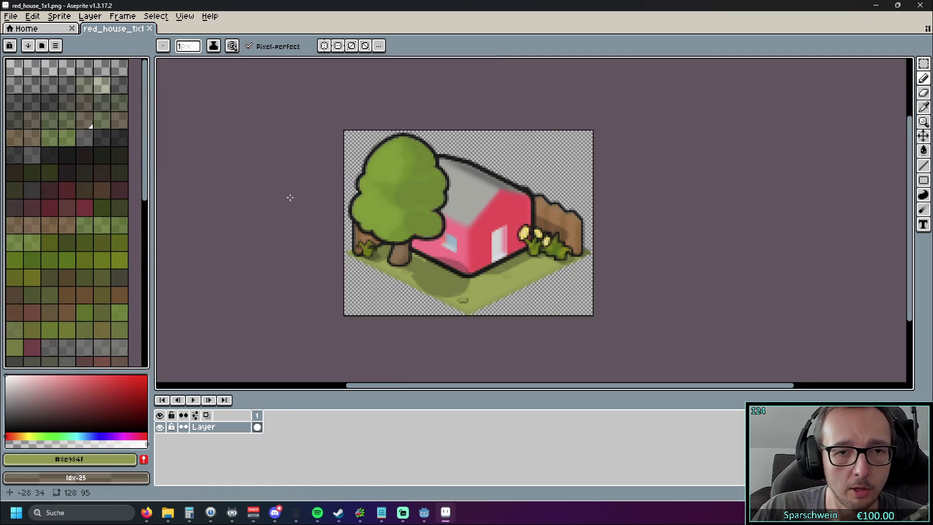
pyautogui.hscroll(2, 255, 191)
# Draw a rectangular marquee selection on the house and open the Sprite menu.
pyautogui.press('m')
pyautogui.moveTo(604, 101)
pyautogui.mouseDown()
pyautogui.moveTo(323, 327)
pyautogui.moveTo(622, 141)
pyautogui.mouseUp()
pyautogui.click(35, 18)
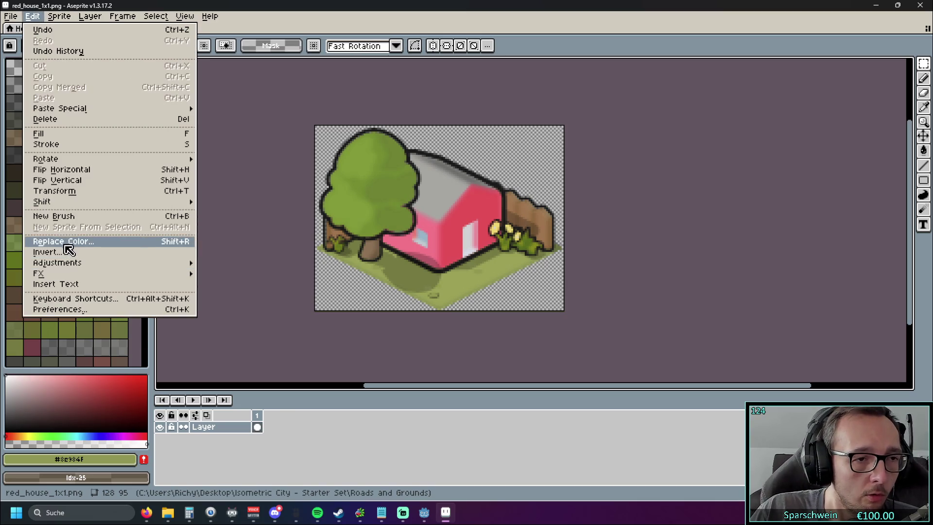
# Apply a Hue/Saturation adjustment with alpha set to 100 to the sprite.
pyautogui.moveTo(146, 268)
pyautogui.click(224, 273)
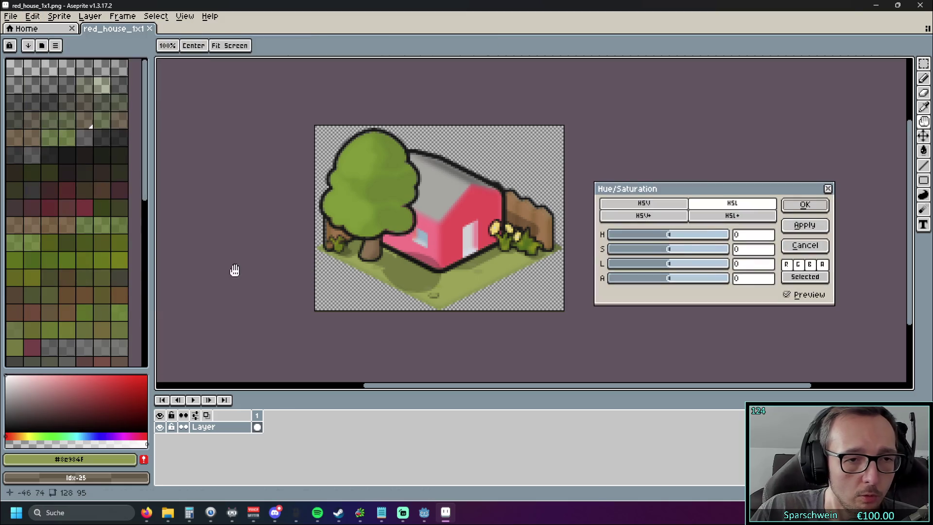
pyautogui.moveTo(672, 280); pyautogui.dragTo(741, 279)
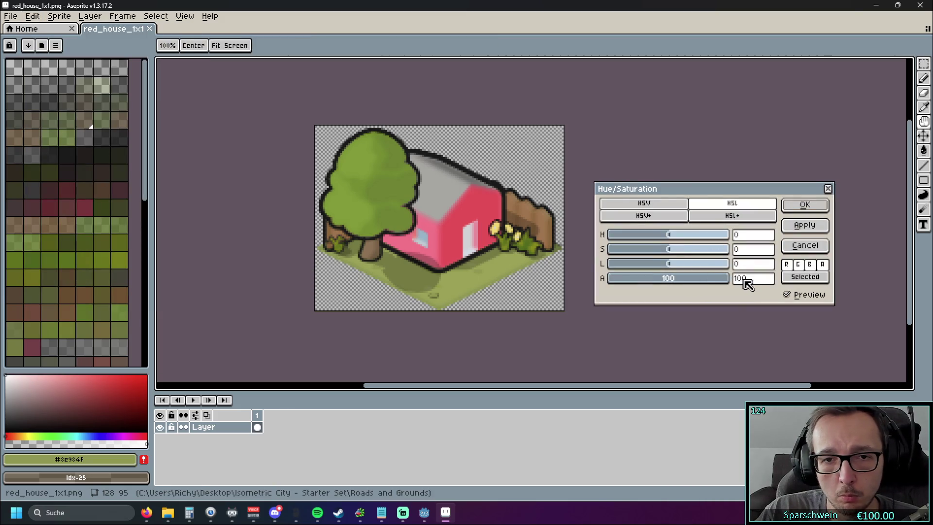
pyautogui.moveTo(671, 279)
pyautogui.mouseDown()
pyautogui.moveTo(757, 280)
pyautogui.moveTo(605, 281)
pyautogui.moveTo(751, 283)
pyautogui.mouseUp()
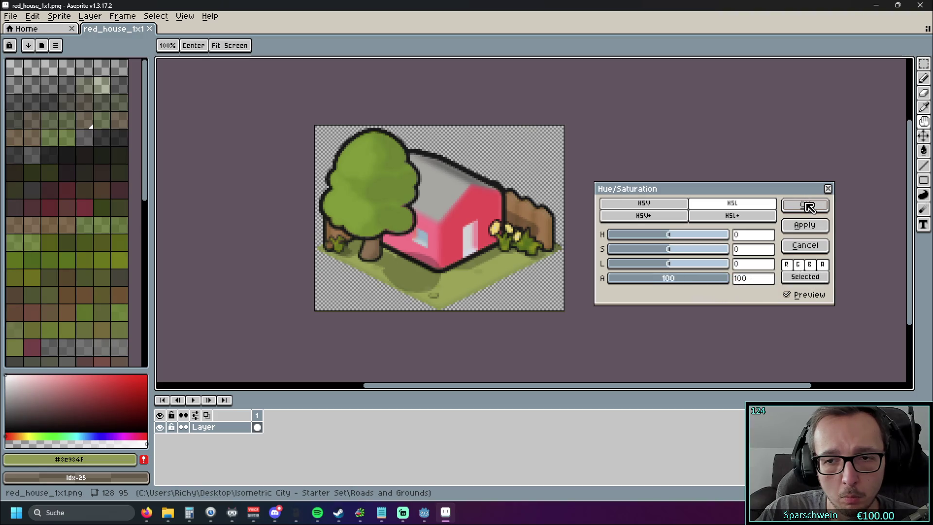
pyautogui.click(805, 205)
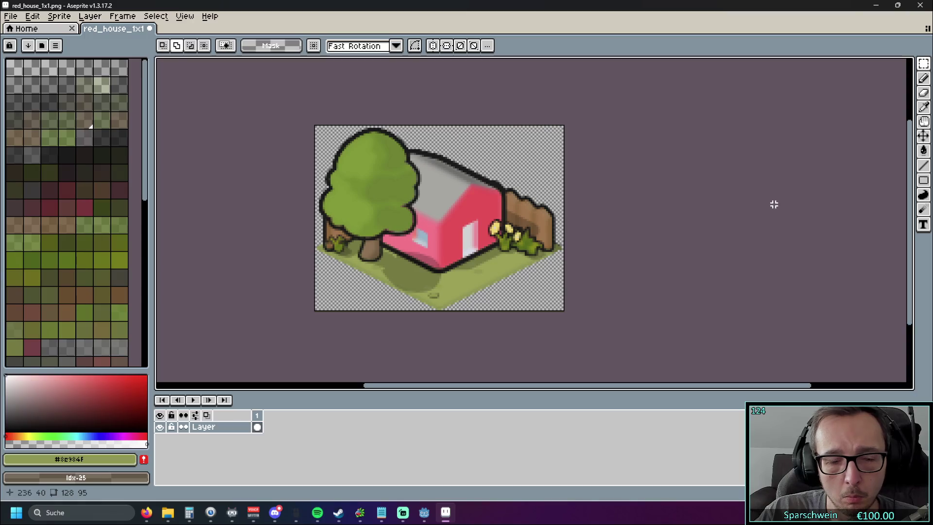
# Save the sprite over red_house_1x1.png, confirm the overwrite, and minimise Aseprite.
pyautogui.click(11, 16)
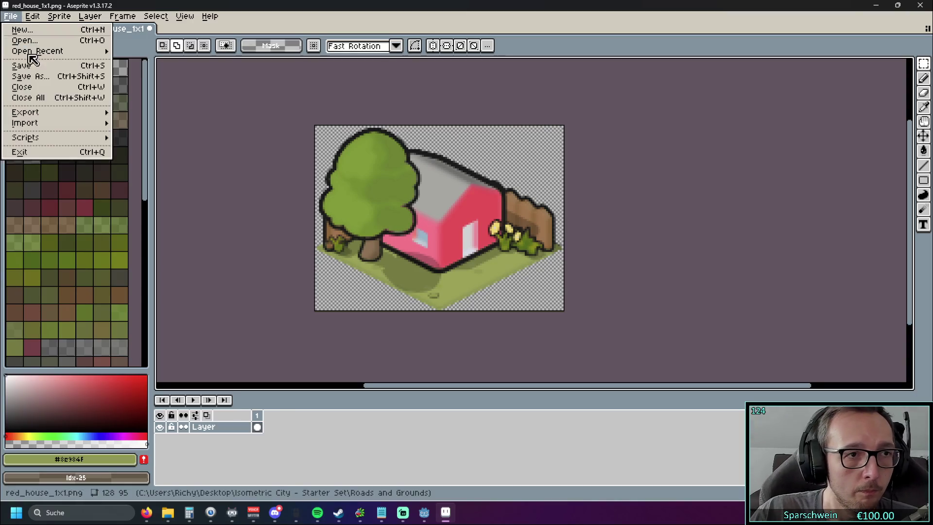
pyautogui.click(35, 78)
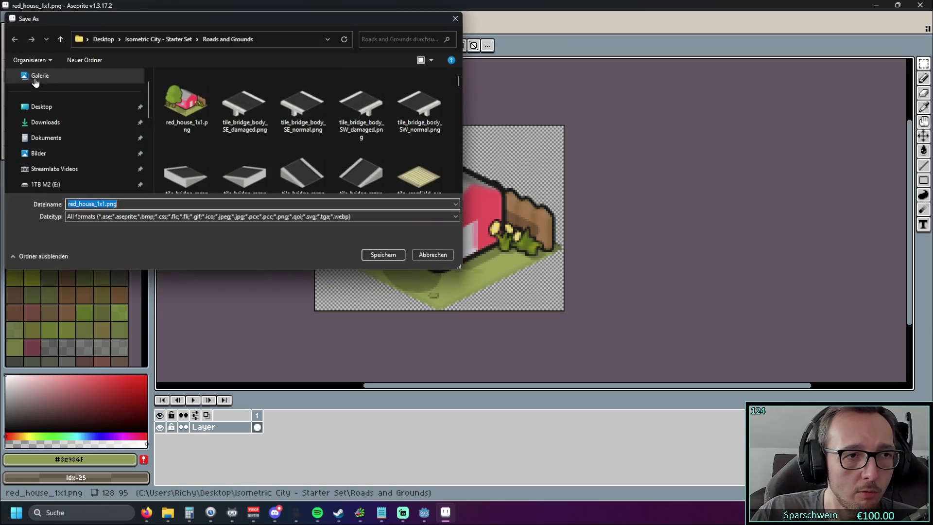
pyautogui.click(184, 104)
pyautogui.click(362, 257)
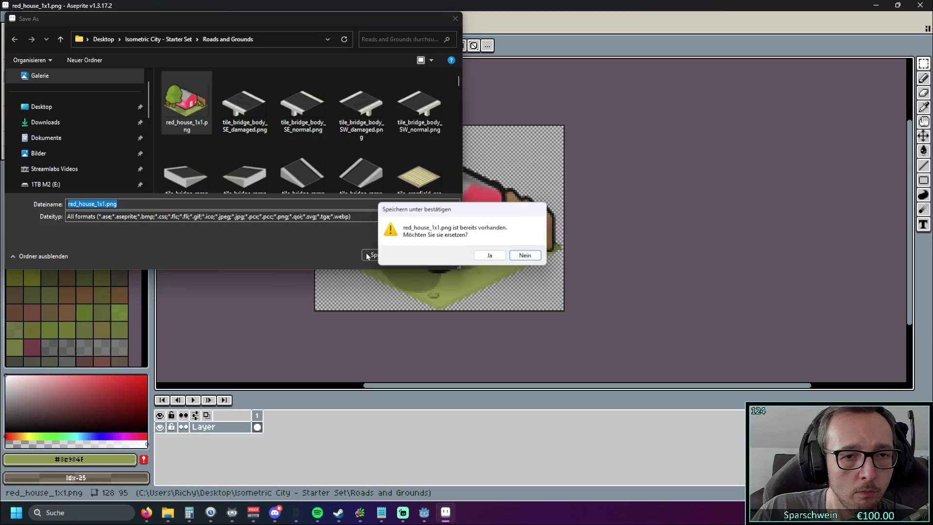
pyautogui.click(489, 255)
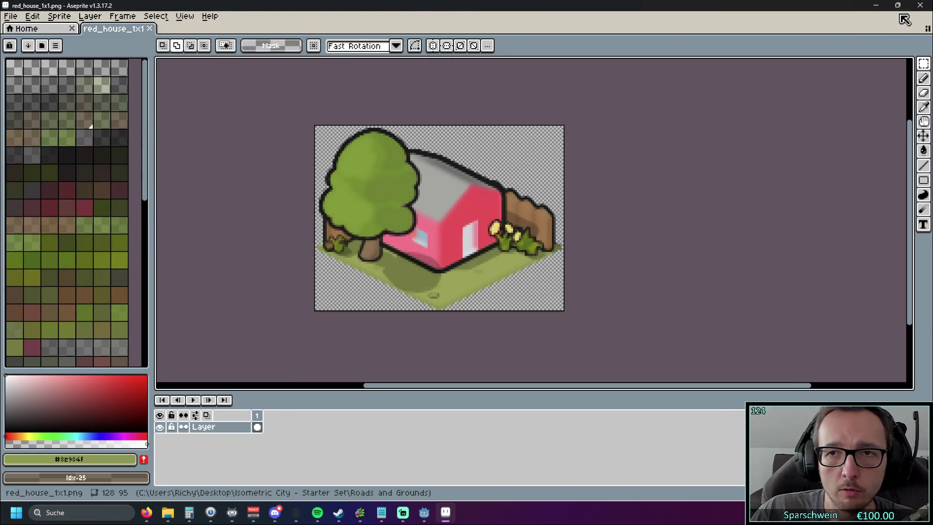
pyautogui.click(878, 8)
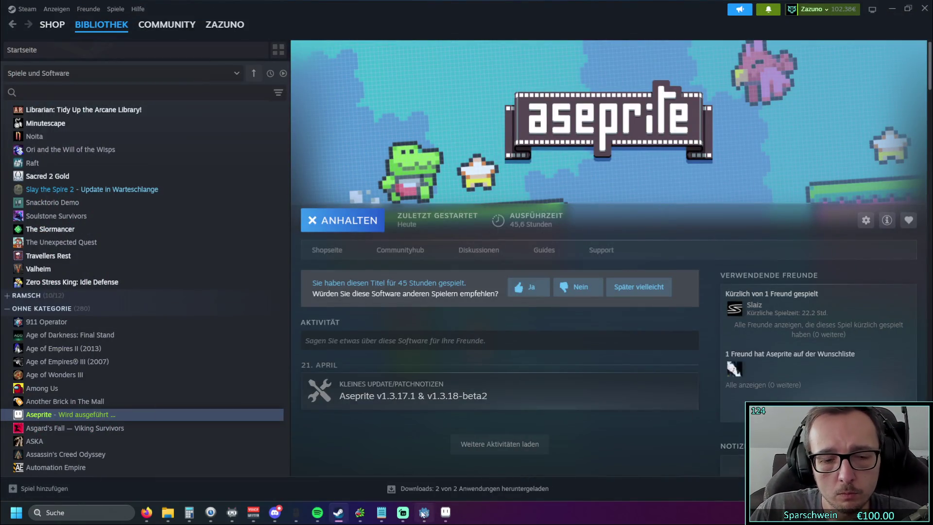
# Run the city game from Godot and place a red house on a grid tile.
pyautogui.click(423, 512)
pyautogui.click(741, 25)
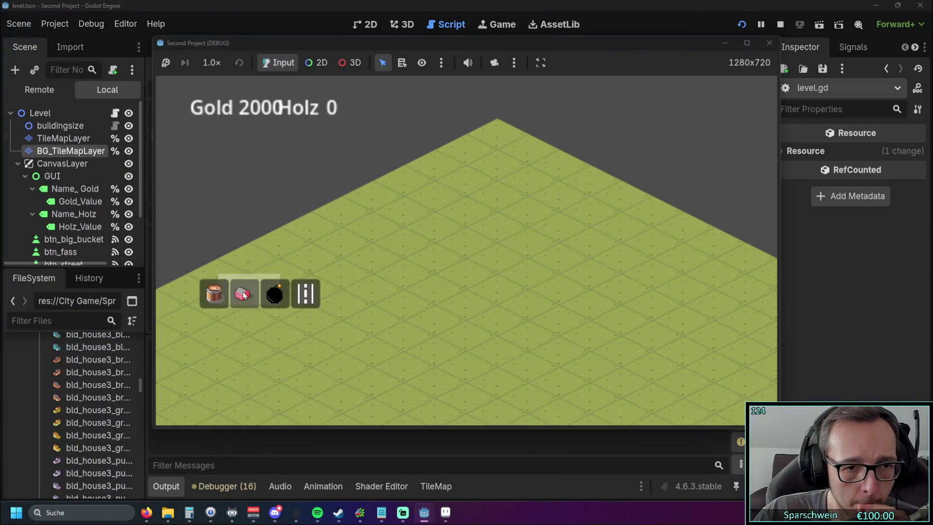
pyautogui.click(243, 295)
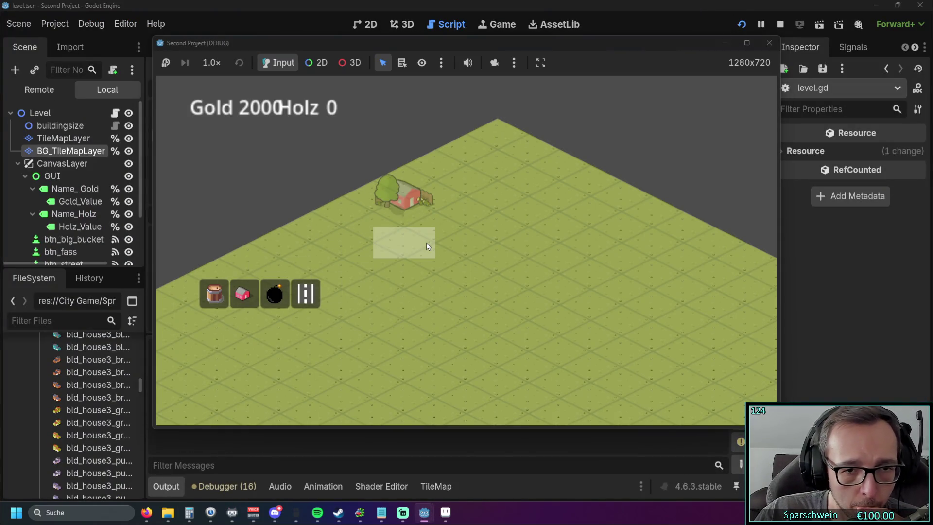
pyautogui.click(426, 243)
pyautogui.rightClick(574, 278)
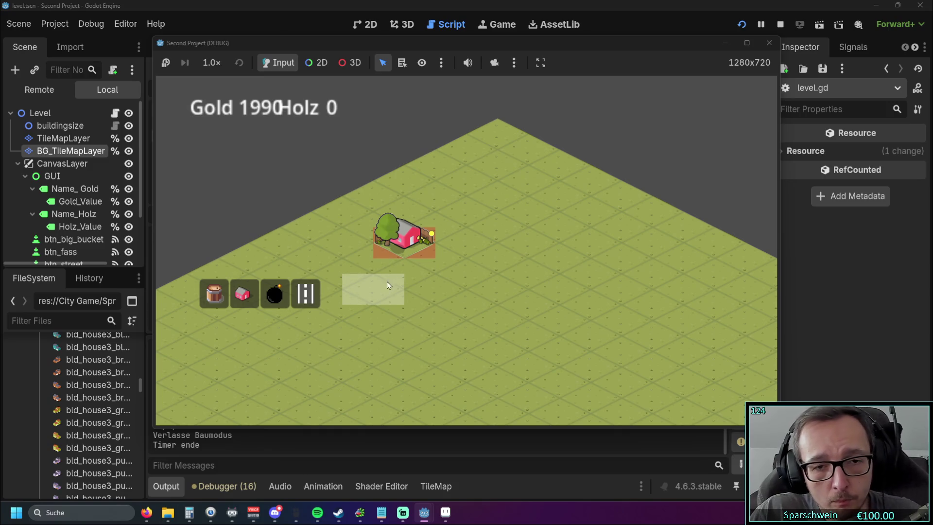
# Collect the house's resources twice, then bring Aseprite back to the front.
pyautogui.click(404, 290)
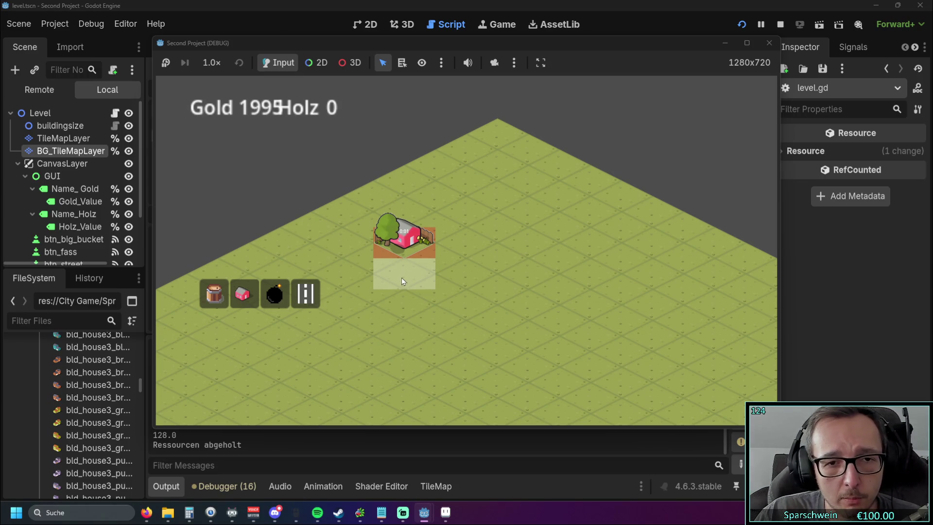
pyautogui.click(399, 248)
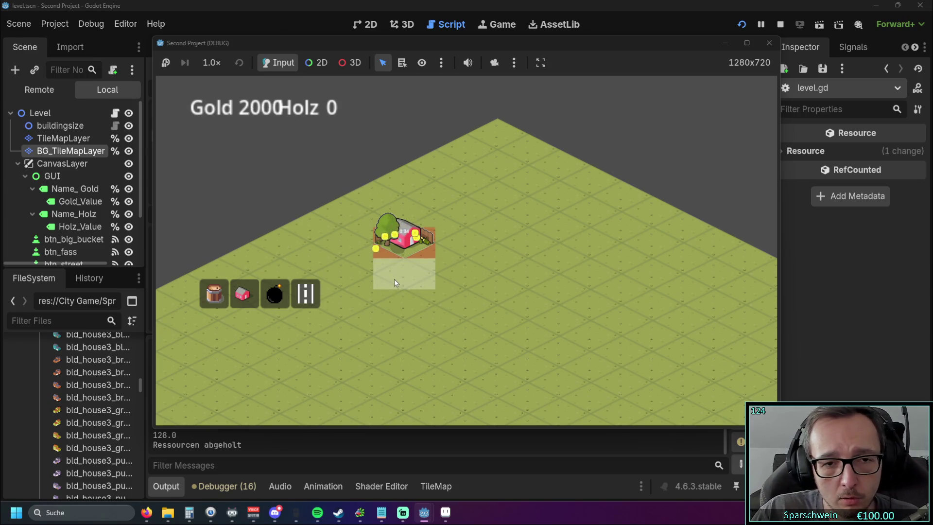
pyautogui.click(442, 513)
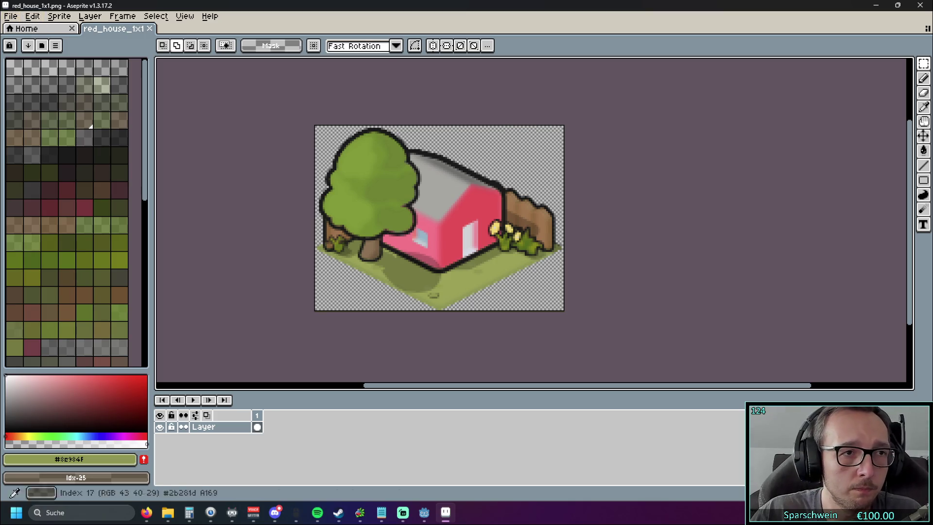
# Undo and nudge the house artwork, save it over red_house_1x1.png, and close Aseprite.
pyautogui.hotkey('ctrl', 'z')
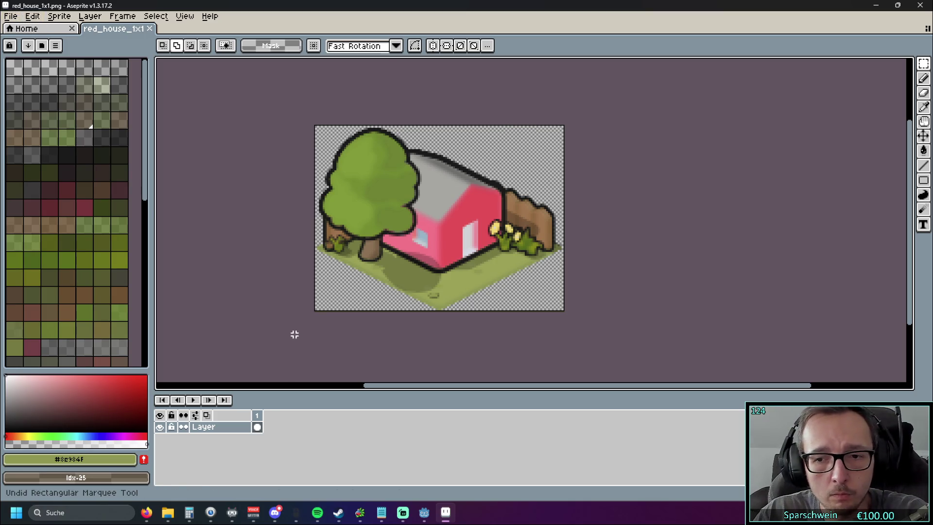
pyautogui.hotkey('ctrl', 'z')
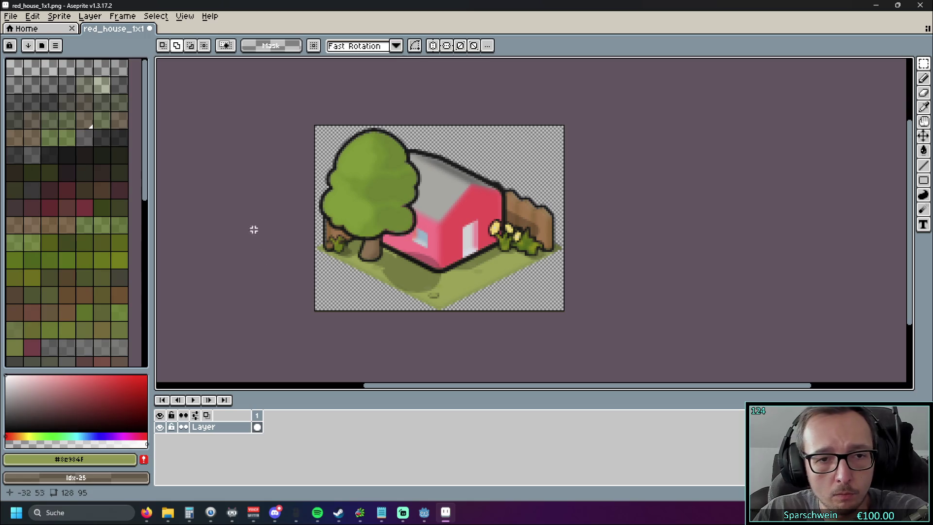
pyautogui.click(10, 16)
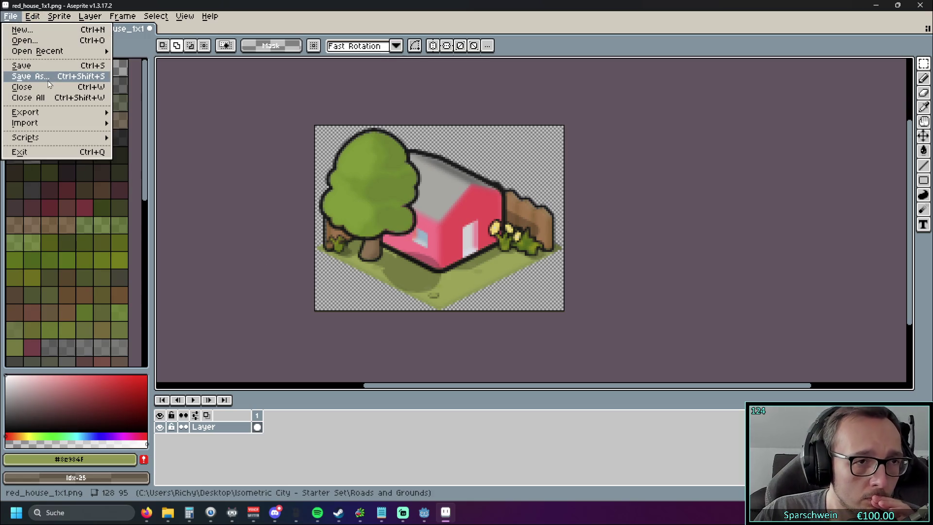
pyautogui.click(48, 80)
pyautogui.click(381, 254)
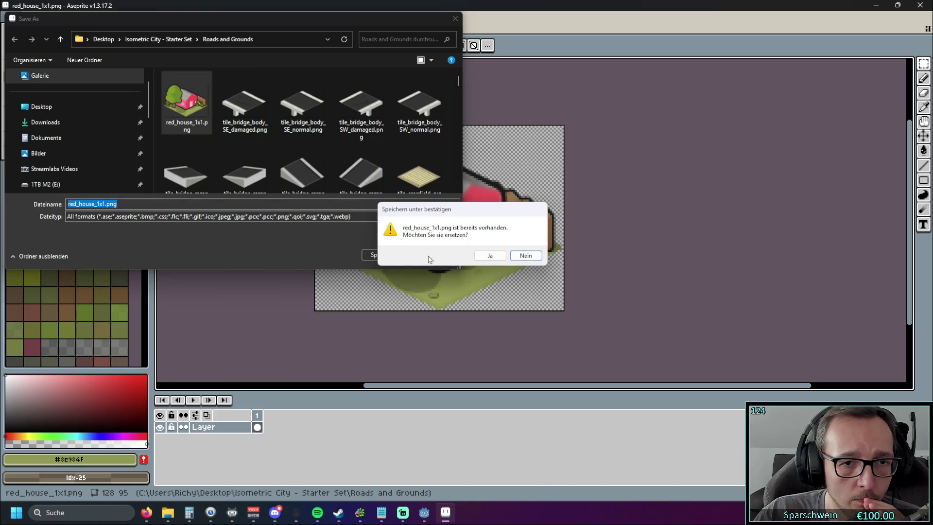
pyautogui.click(478, 255)
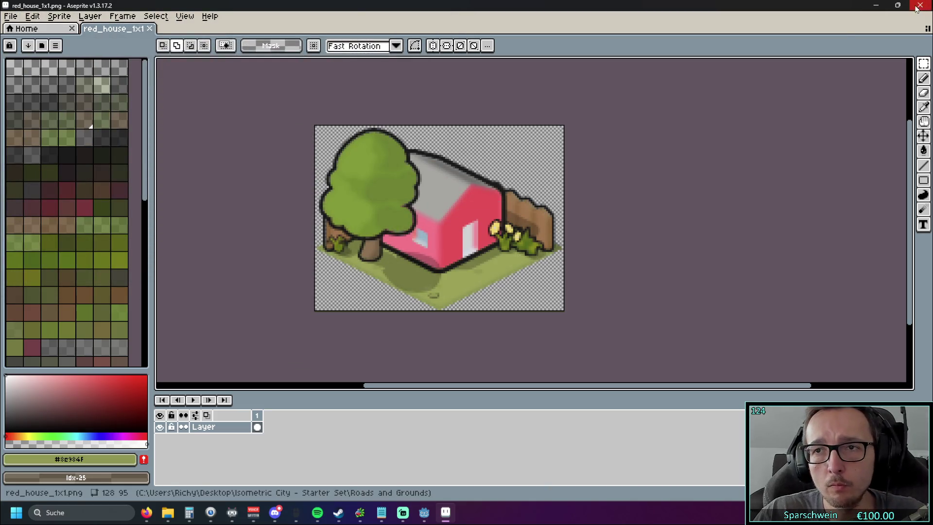
pyautogui.click(918, 6)
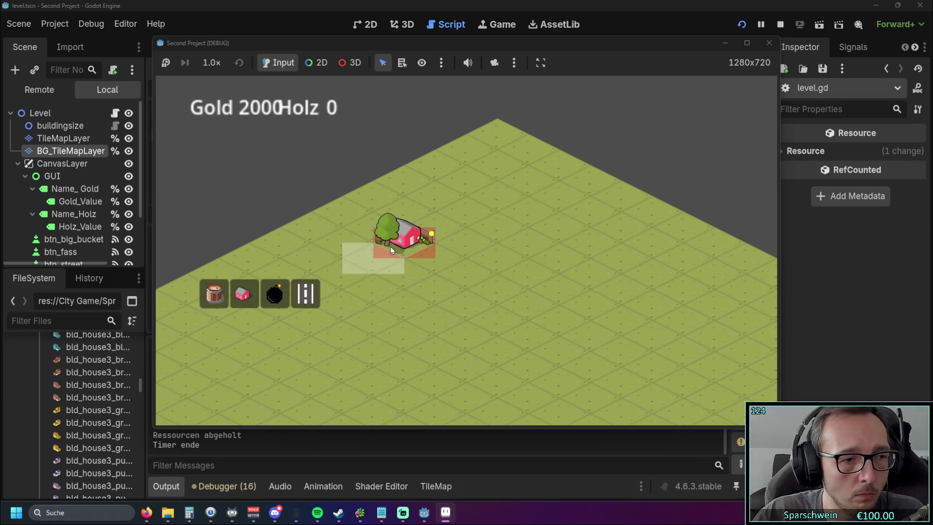
# Restart the game with F5, place a house to check the updated sprite, then stop it.
pyautogui.press('F5')
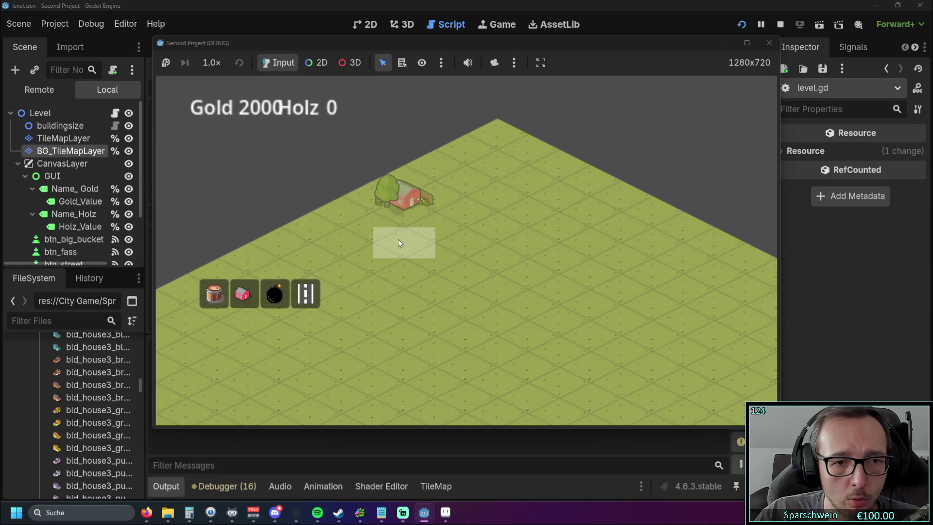
pyautogui.click(397, 239)
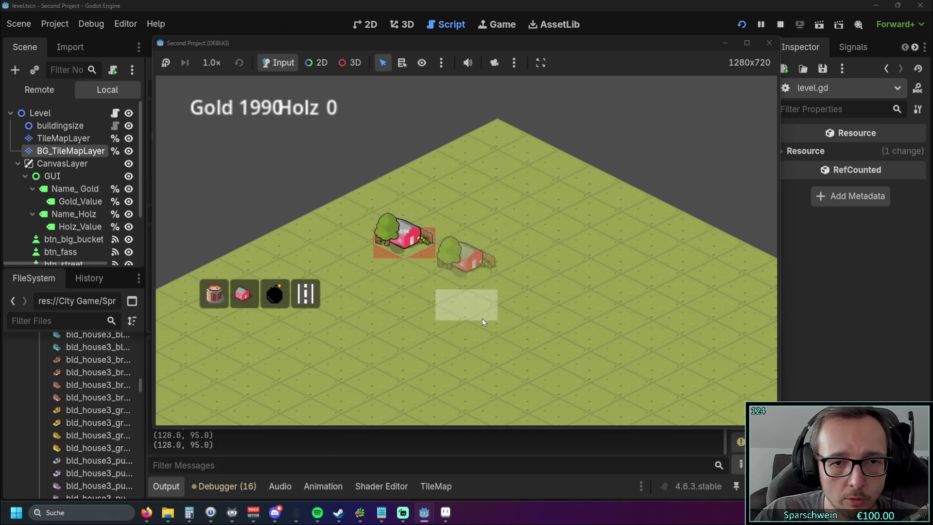
pyautogui.click(768, 43)
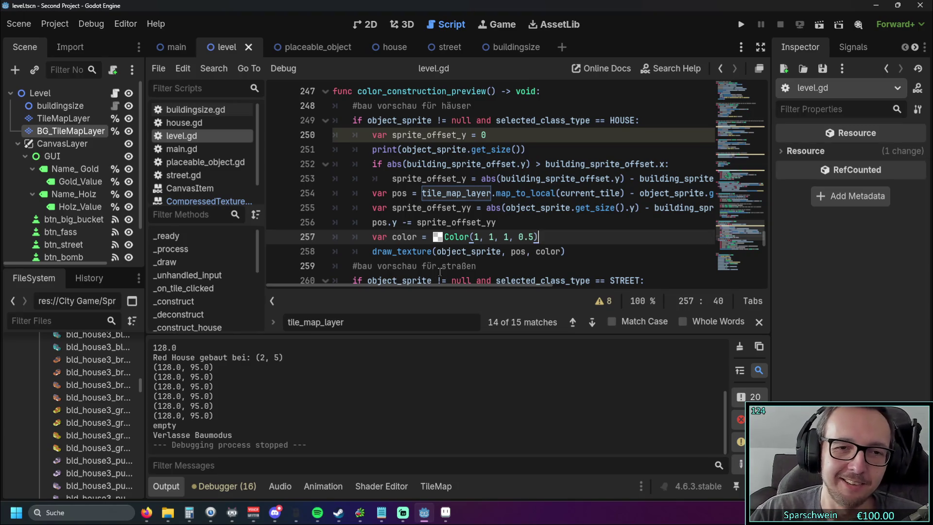
# Scroll through level.gd's preview drawing code to the end of line 257, then switch to Aseprite.
pyautogui.moveTo(425, 285); pyautogui.dragTo(502, 281)
pyautogui.moveTo(656, 208); pyautogui.dragTo(550, 207)
pyautogui.click(533, 235)
pyautogui.moveTo(473, 286); pyautogui.dragTo(456, 287)
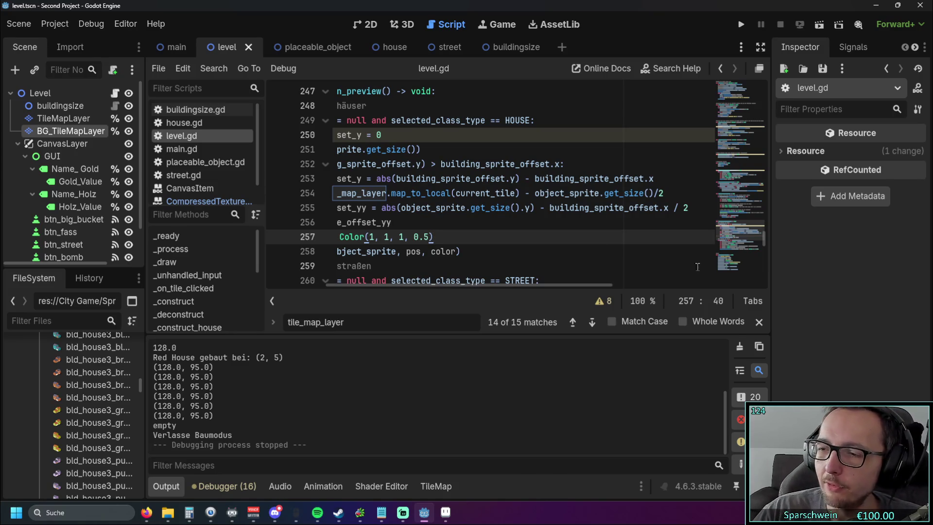
pyautogui.hotkey('alt', 'Tab')
pyautogui.scroll(-1, 568, 291)
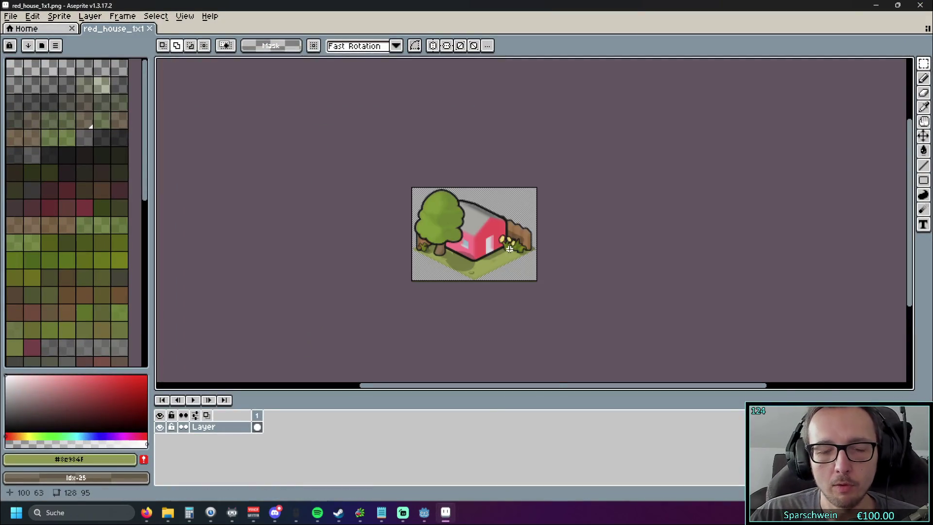
# Recentre the red house on the canvas, select the whole sprite, then minimise Aseprite.
pyautogui.scroll(1, 564, 263)
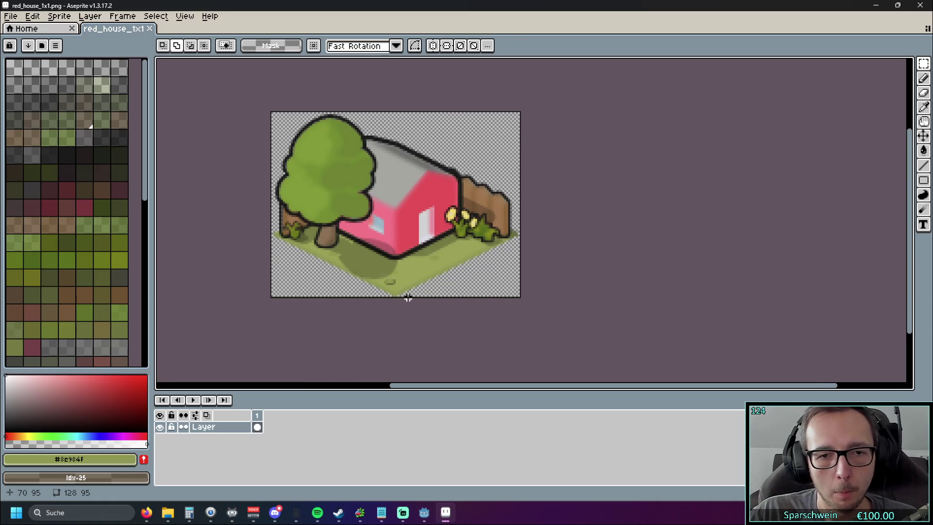
pyautogui.moveTo(591, 269); pyautogui.dragTo(629, 270)
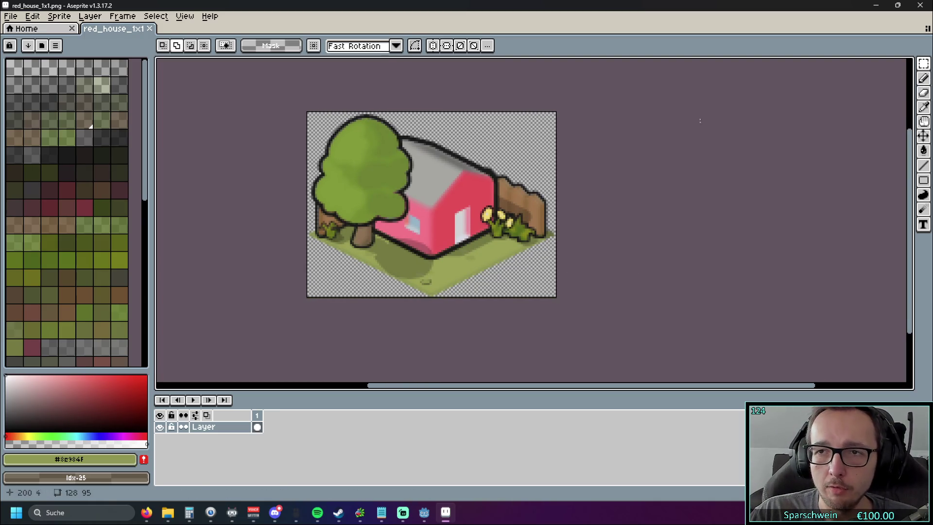
pyautogui.hotkey('ctrl', 'a')
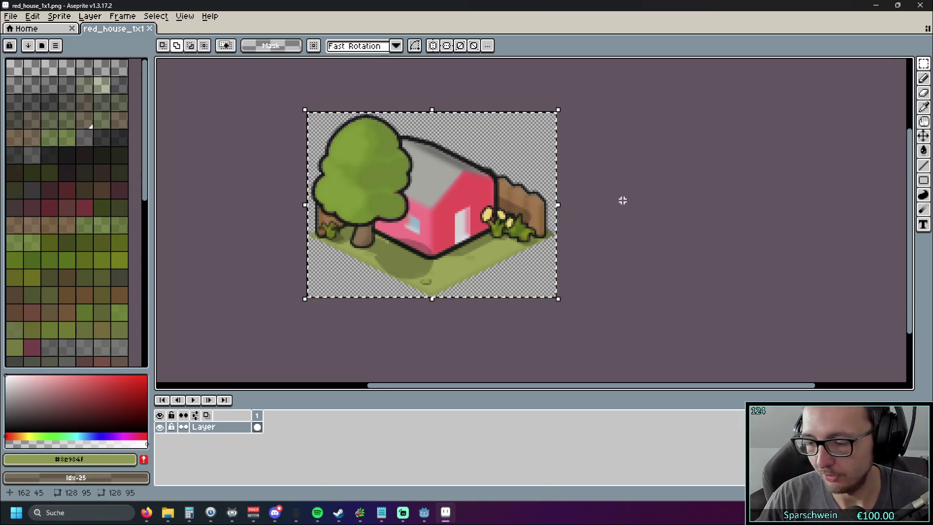
pyautogui.click(882, 5)
# Start the game, pick the red house, and drag a diagonal row of houses, leaving gold at 1960.
pyautogui.click(733, 28)
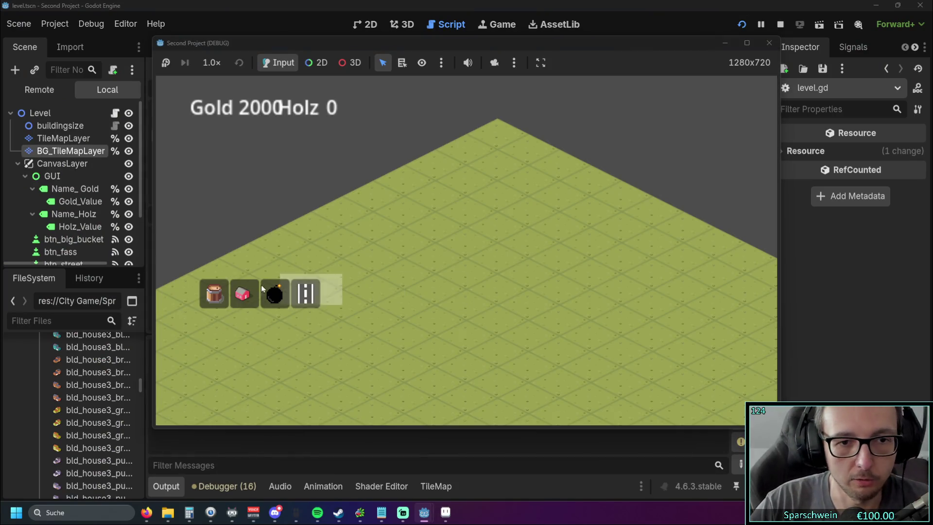
pyautogui.click(243, 293)
pyautogui.click(434, 252)
pyautogui.moveTo(433, 252); pyautogui.dragTo(394, 288)
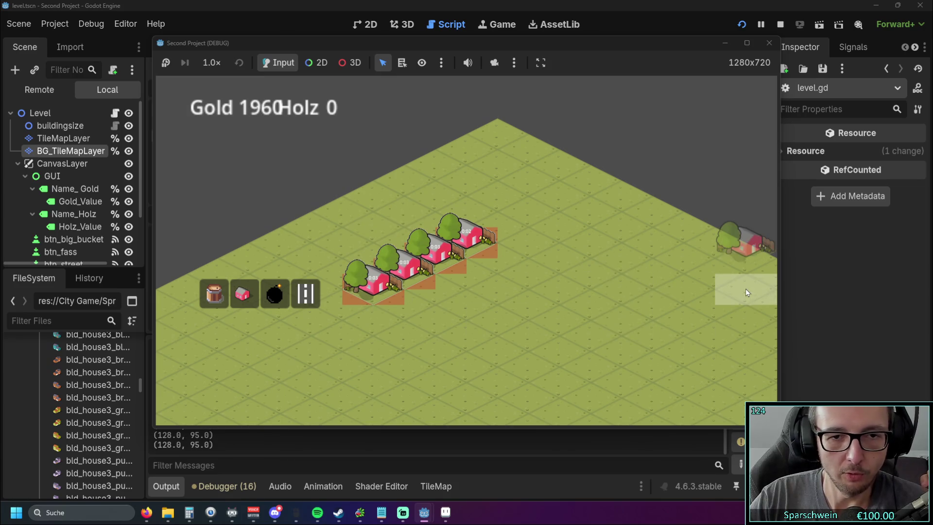
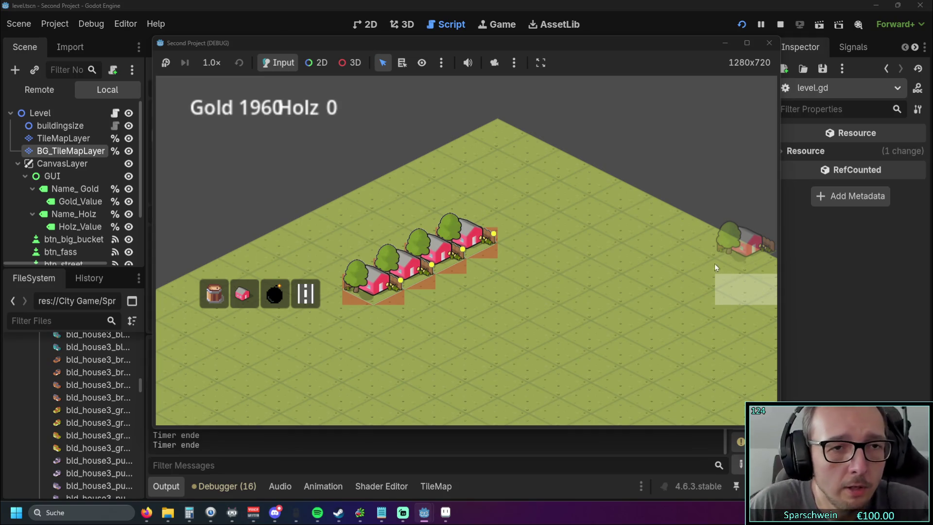
# Collect gold from the three placed red houses in the row, bringing Gold to 1980.
pyautogui.click(385, 289)
pyautogui.click(458, 250)
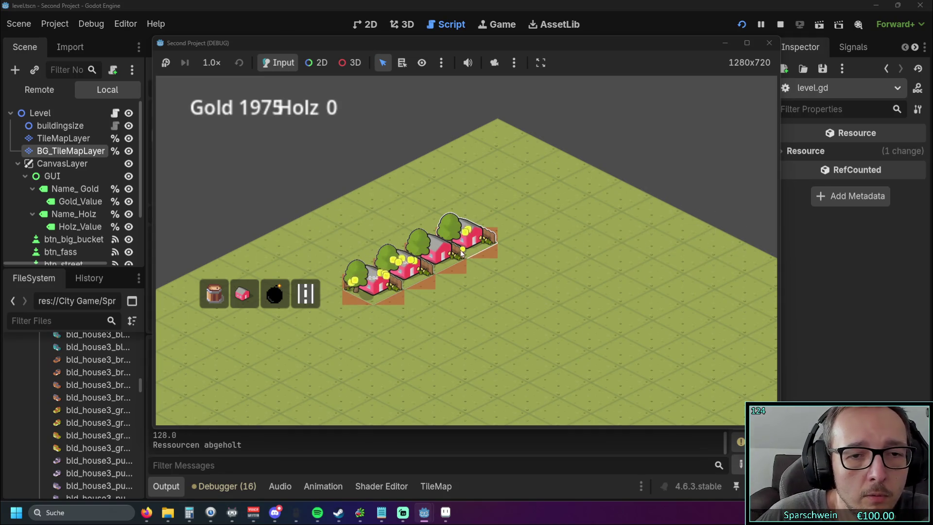
pyautogui.click(444, 255)
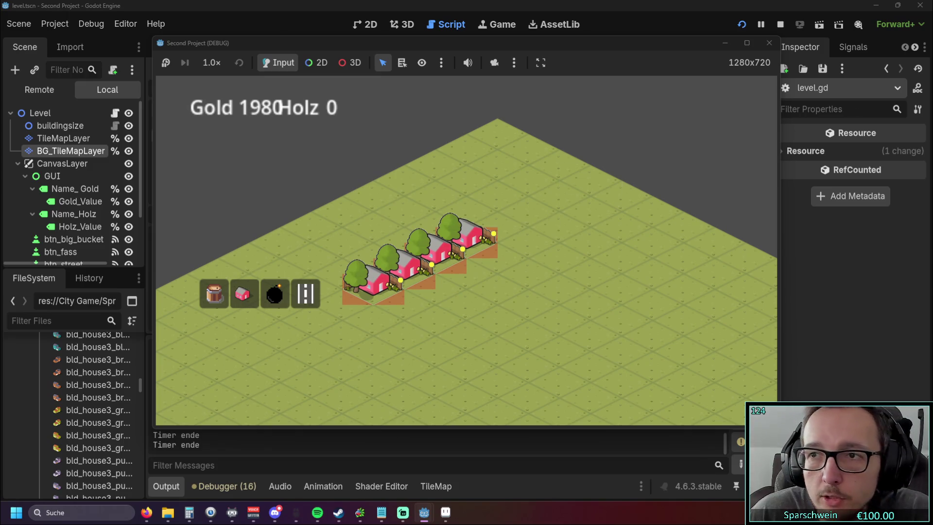
pyautogui.hotkey('alt', 'Tab')
# Watch ahead in the Rising Cities gameplay video, then stop the running Godot game.
pyautogui.moveTo(617, 61); pyautogui.dragTo(295, 2)
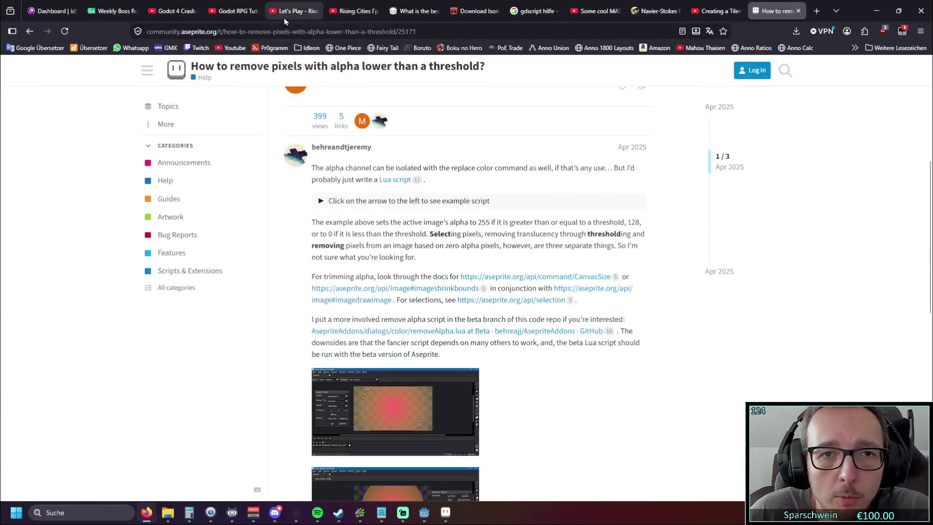
pyautogui.click(295, 10)
pyautogui.click(353, 11)
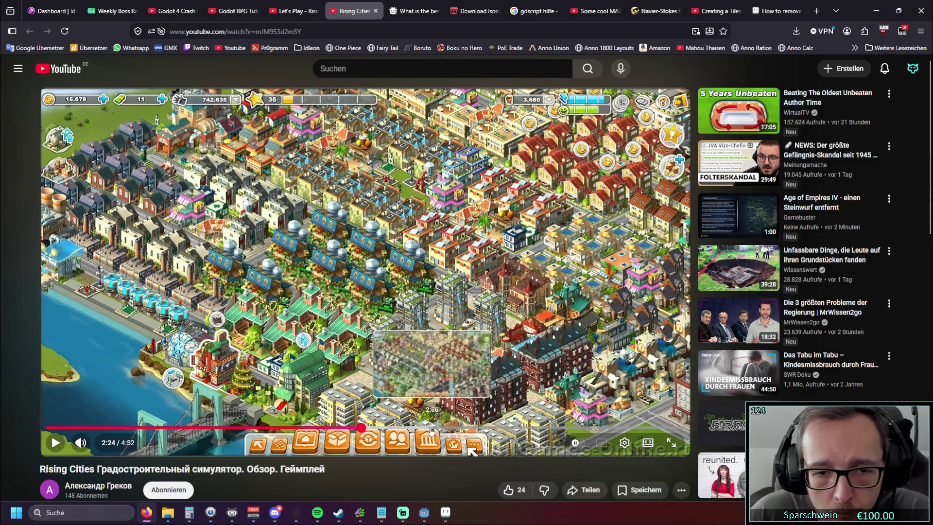
pyautogui.click(420, 428)
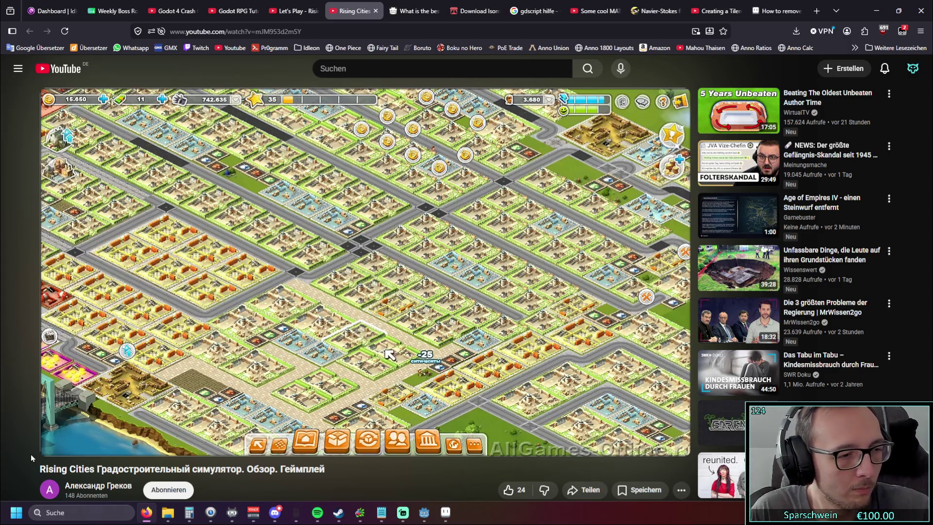
pyautogui.click(872, 18)
pyautogui.click(752, 51)
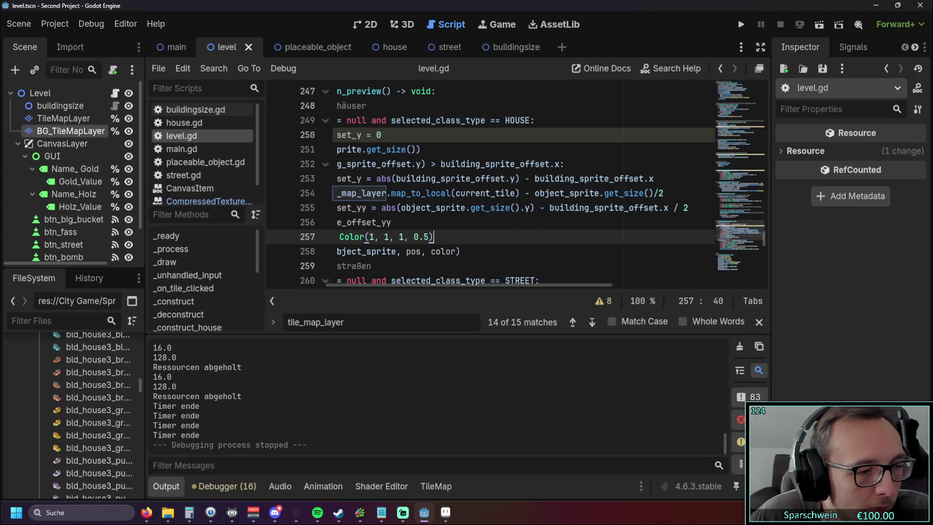
# Replace line 251's size call with tile_map_layer.get_cell_tile_data(...).texture_origin.
pyautogui.hotkey('alt', 'Tab')
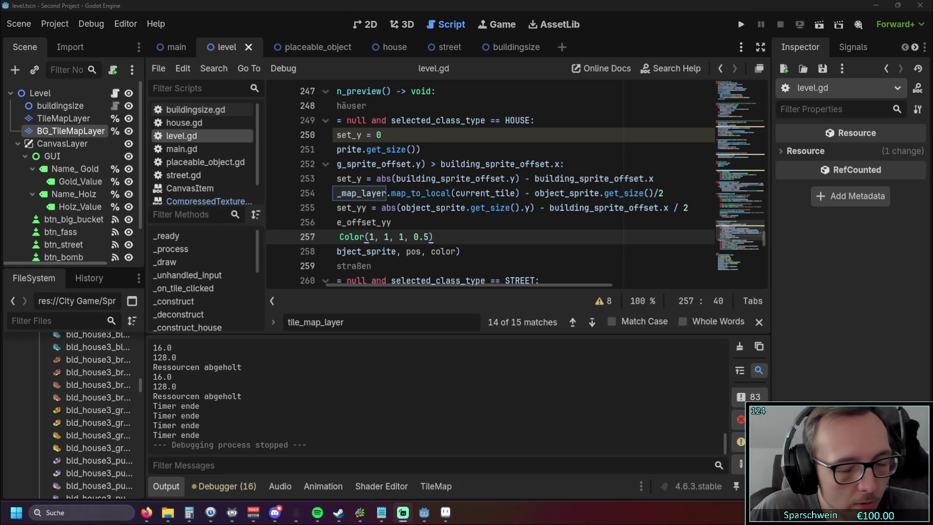
pyautogui.moveTo(400, 286); pyautogui.dragTo(342, 286)
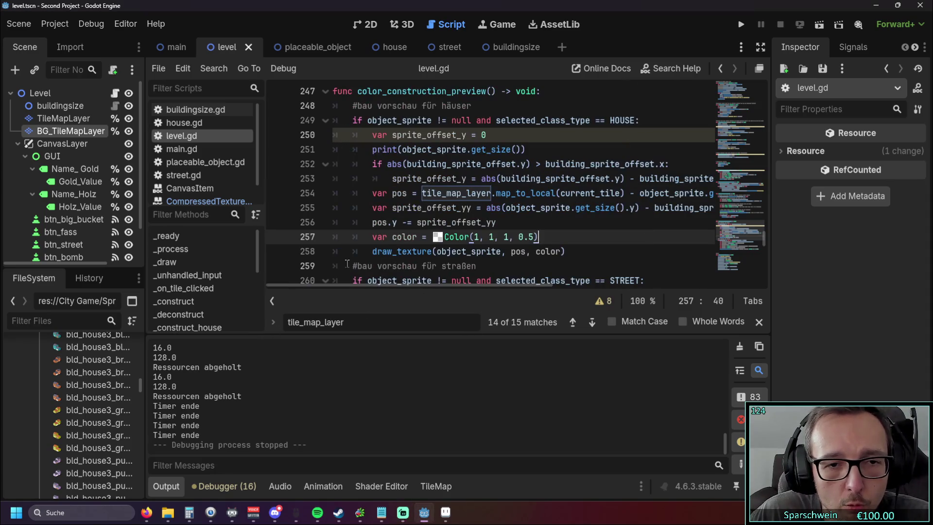
pyautogui.click(514, 222)
pyautogui.moveTo(402, 149); pyautogui.dragTo(516, 149)
pyautogui.write('tile_map_layer.get_cell_tile_data(hovered cell).texture_origin')
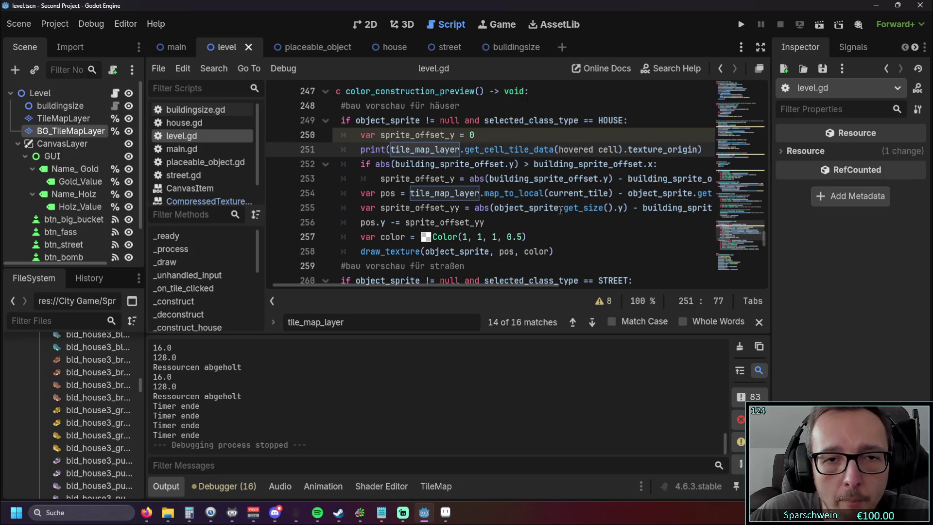
pyautogui.click(546, 237)
pyautogui.hotkey('alt', 'Tab')
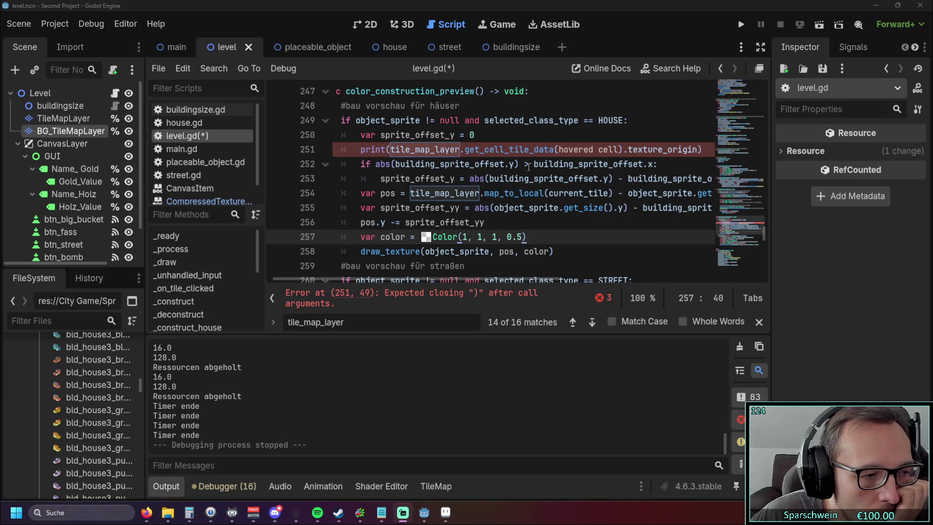
# Run the game, then review the offset and sprite size code on lines 252–255.
pyautogui.click(740, 24)
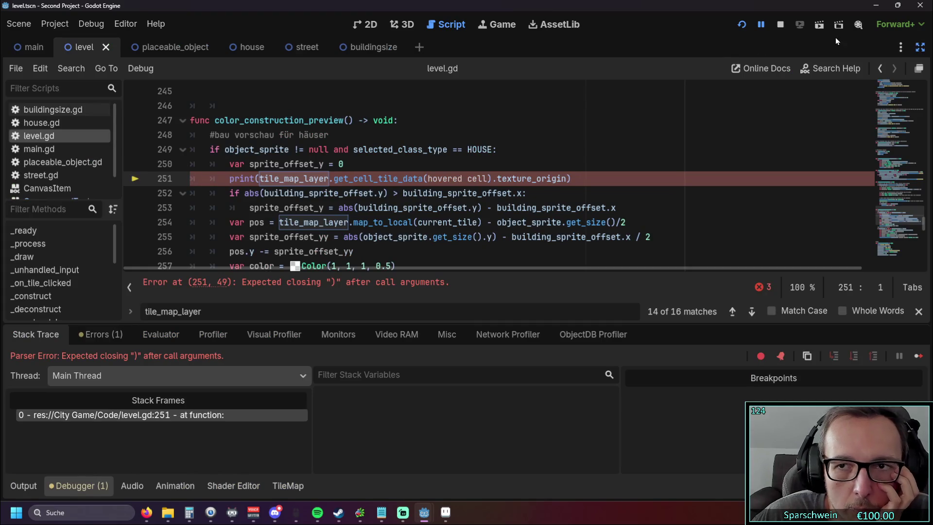
pyautogui.click(919, 47)
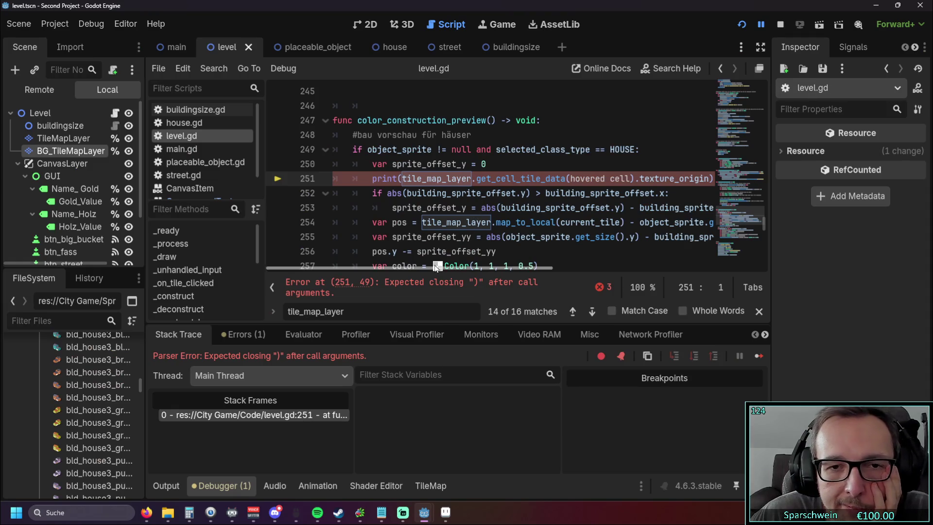
pyautogui.click(477, 193)
pyautogui.moveTo(478, 267)
pyautogui.mouseDown()
pyautogui.moveTo(508, 269)
pyautogui.moveTo(468, 267)
pyautogui.moveTo(519, 269)
pyautogui.moveTo(481, 267)
pyautogui.mouseUp()
pyautogui.click(524, 212)
pyautogui.click(519, 237)
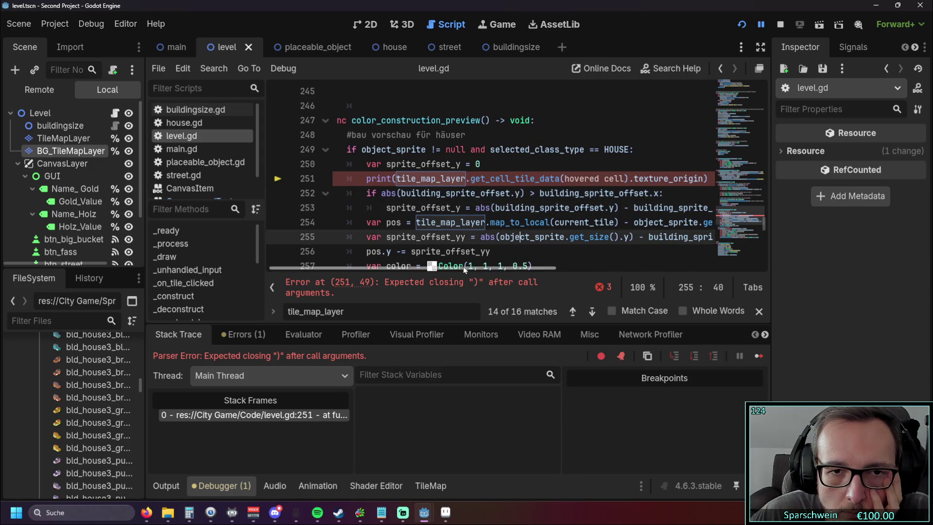
pyautogui.moveTo(464, 266); pyautogui.dragTo(476, 264)
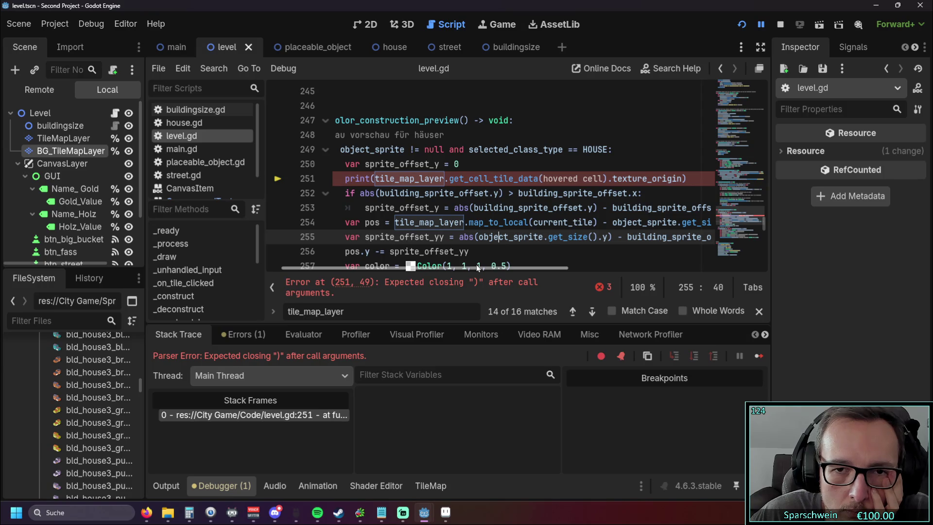
# Correct the lookup argument to hovered_tile and relaunch the game.
pyautogui.click(579, 178)
pyautogui.write('tile')
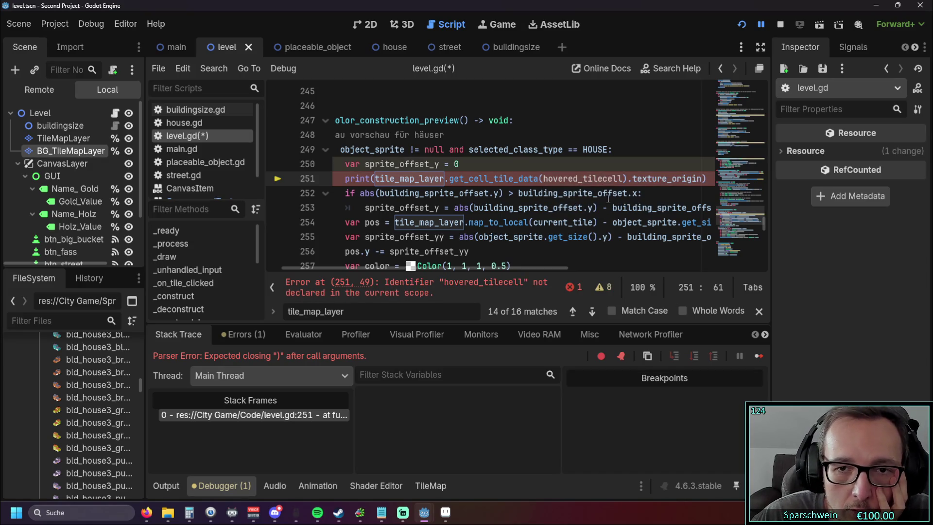
pyautogui.press('Delete')
pyautogui.press('Delete')
pyautogui.press('Delete')
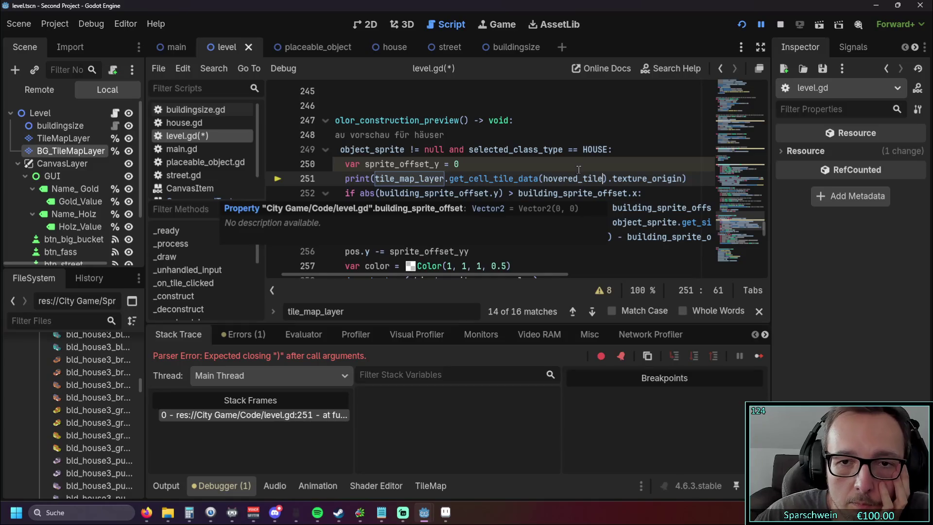
pyautogui.click(739, 29)
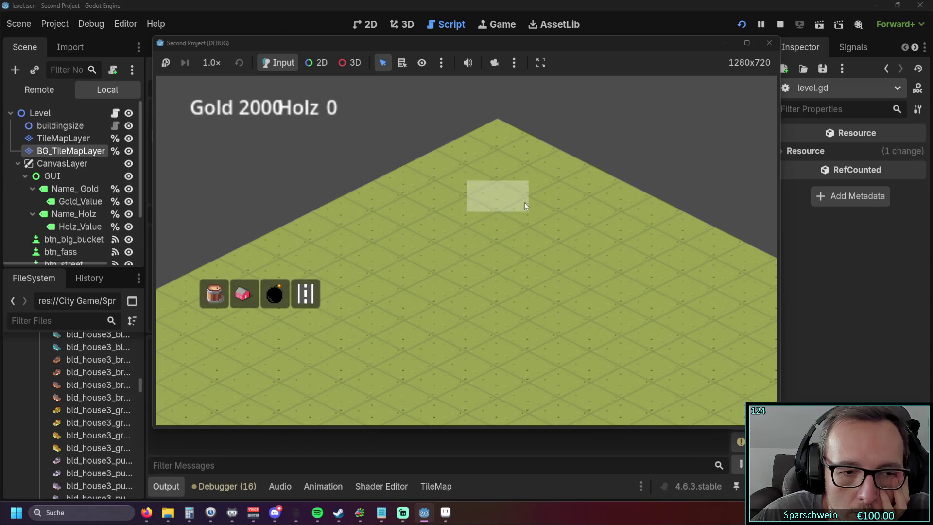
# Restart the game and pick the house, triggering the texture_origin null error.
pyautogui.click(769, 43)
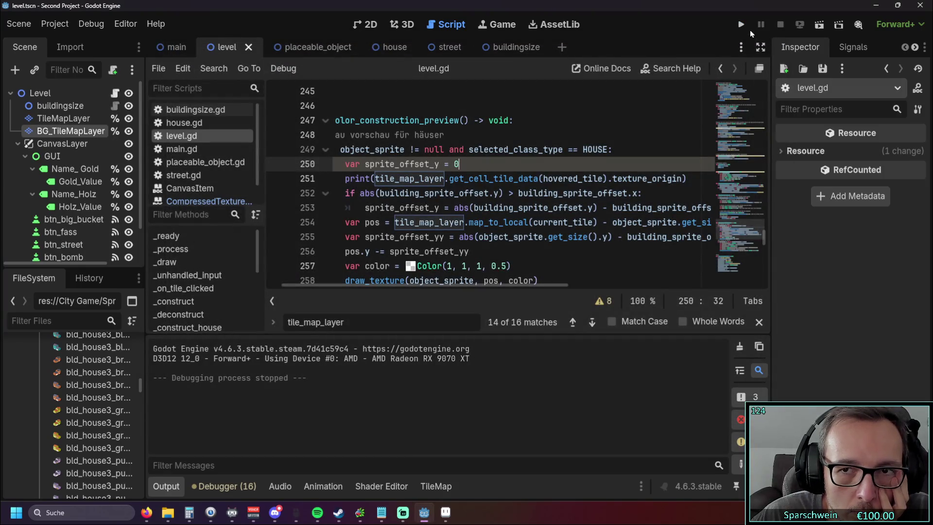
pyautogui.click(741, 25)
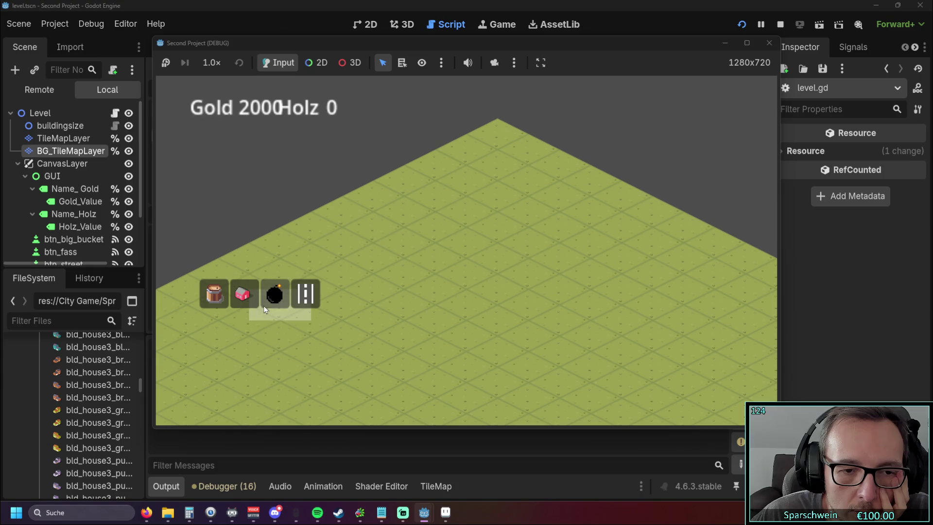
pyautogui.click(243, 293)
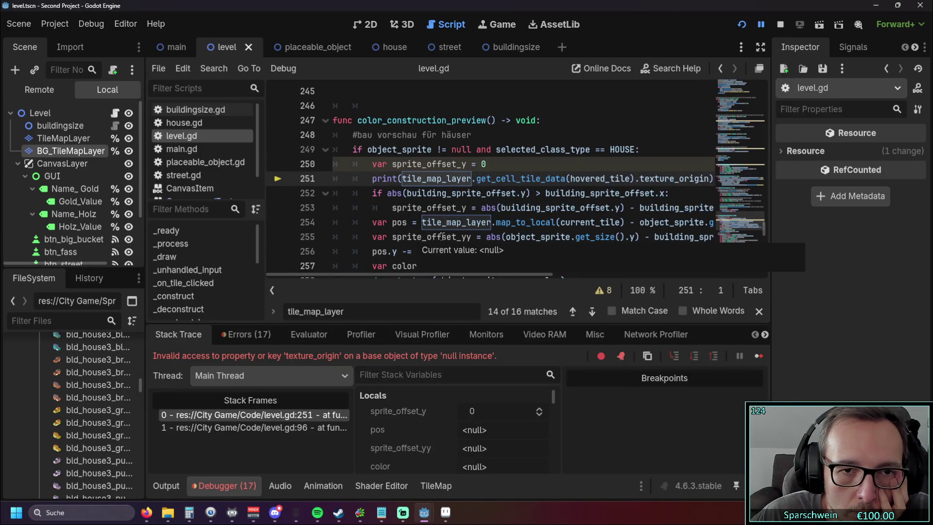
pyautogui.hscroll(2, 403, 278)
pyautogui.moveTo(627, 178)
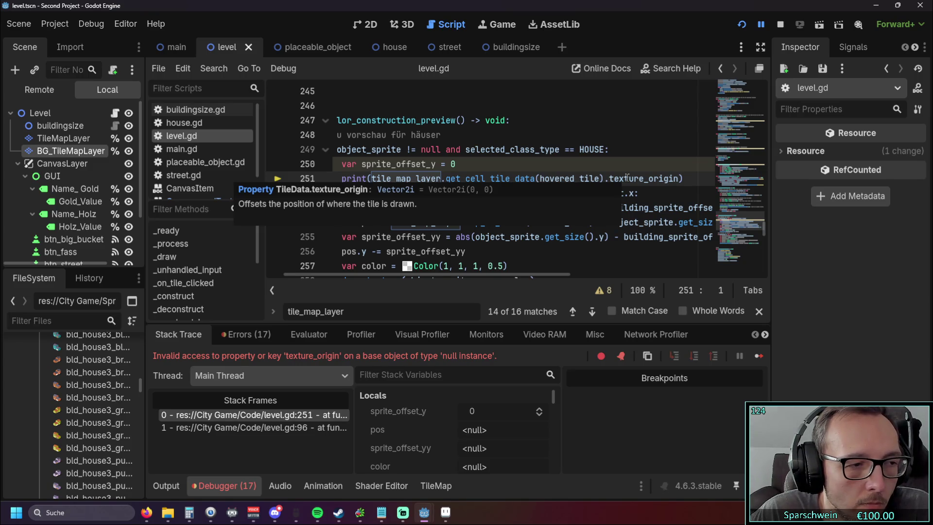
# Prefix line 251's tile_map_layer with bg_ and run the game again.
pyautogui.click(498, 160)
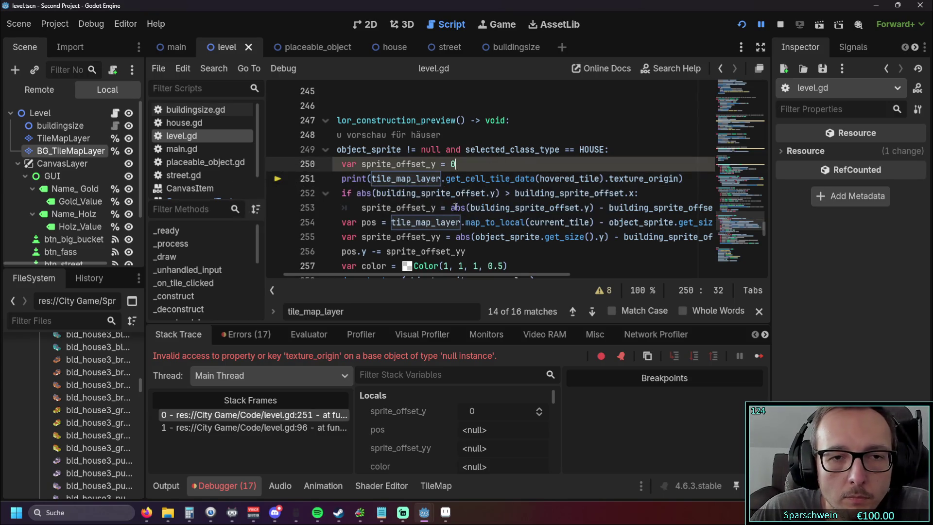
pyautogui.click(372, 179)
pyautogui.write('bg_')
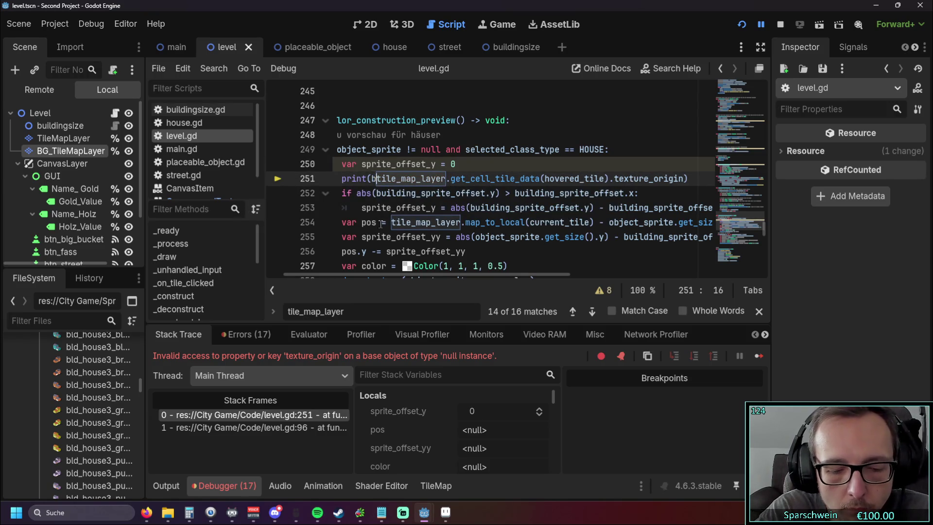
pyautogui.click(741, 25)
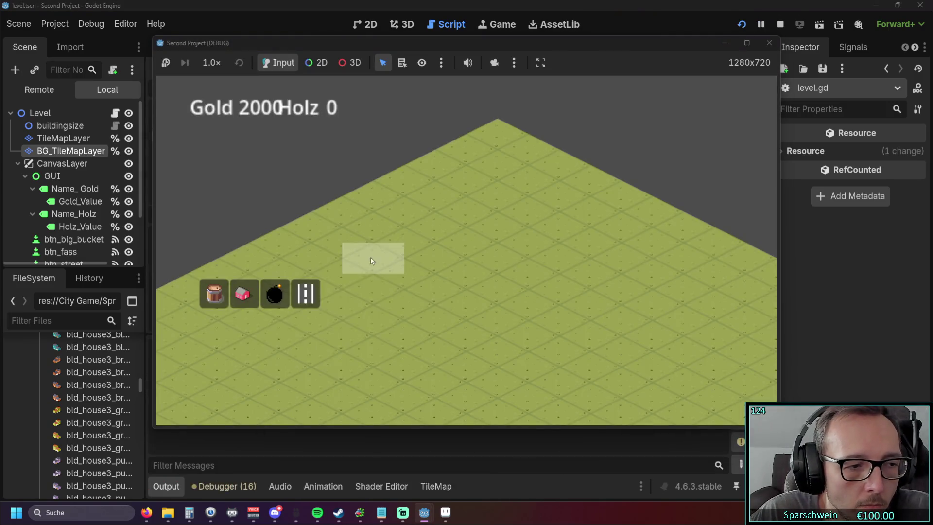
# Select the house for preview, then scroll the Output log to its top to see the (0, 0) origins.
pyautogui.click(243, 294)
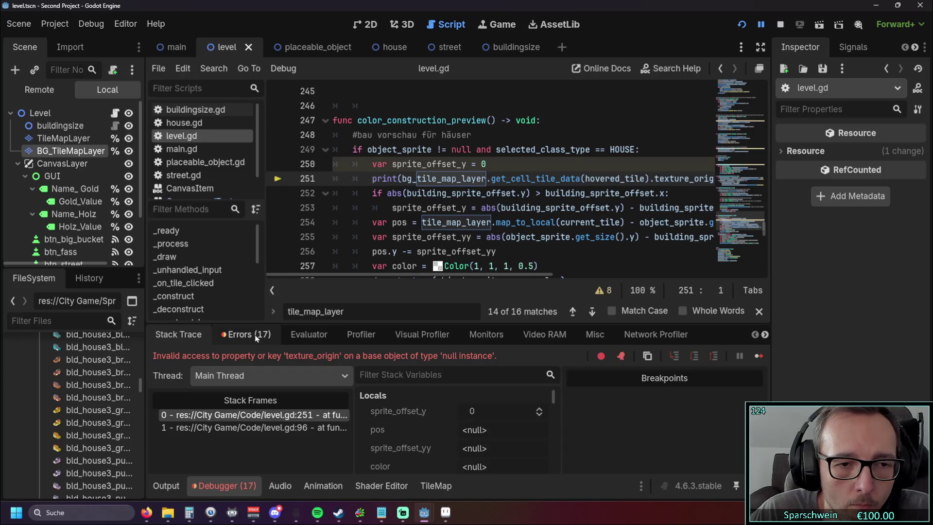
pyautogui.click(166, 486)
pyautogui.scroll(10, 217, 415)
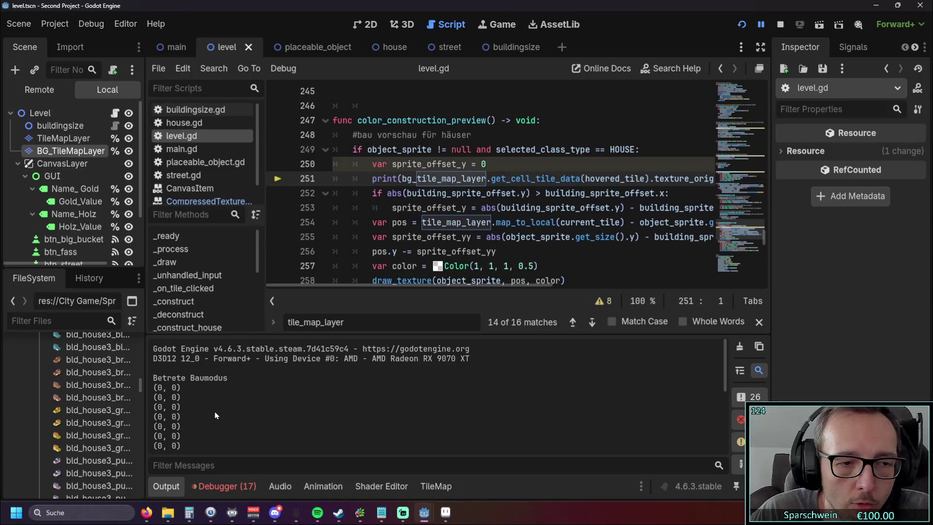
pyautogui.moveTo(404, 285)
pyautogui.mouseDown()
pyautogui.moveTo(441, 284)
pyautogui.moveTo(428, 287)
pyautogui.mouseUp()
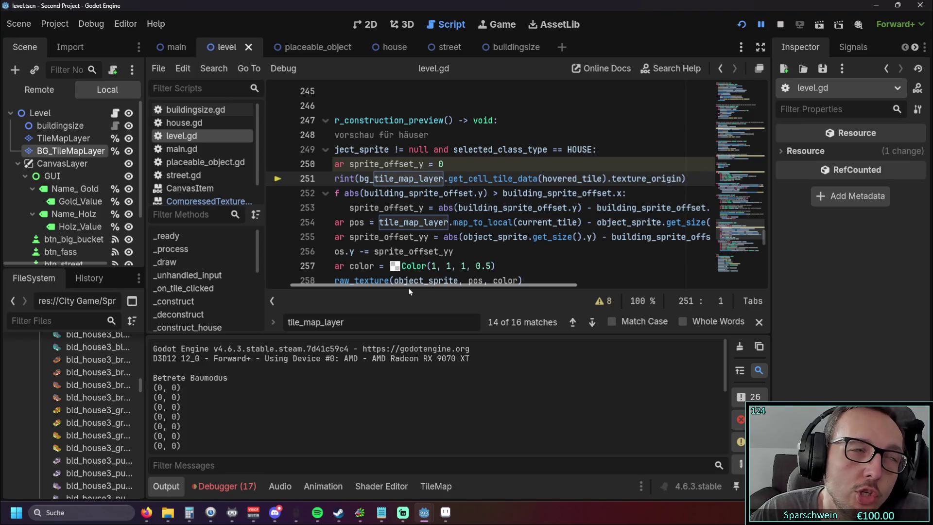
# Switch to the browser showing the Rising Cities YouTube video.
pyautogui.hotkey('alt', 'Tab')
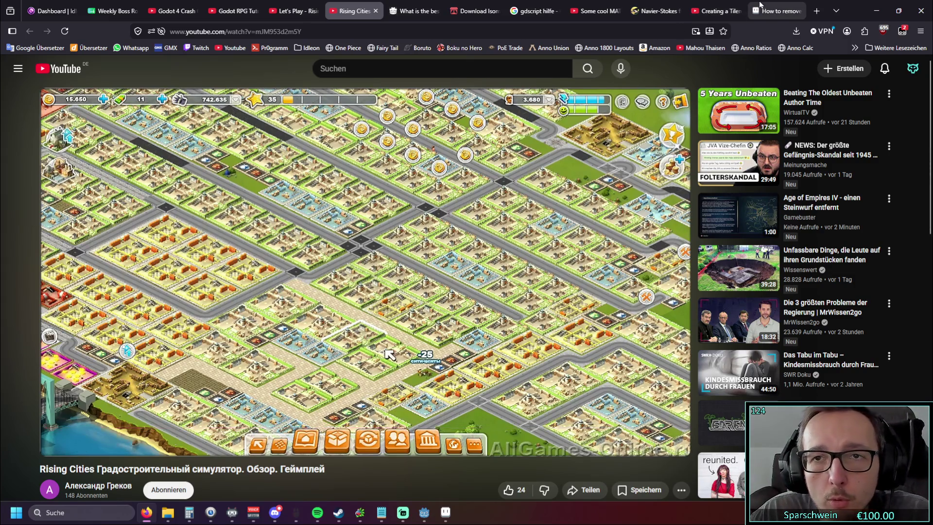
pyautogui.click(870, 9)
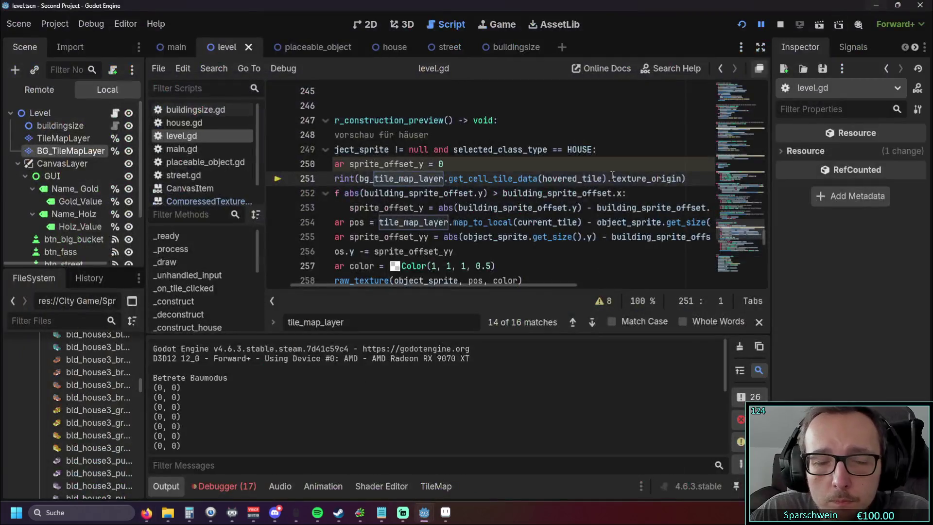
pyautogui.moveTo(439, 287); pyautogui.dragTo(396, 286)
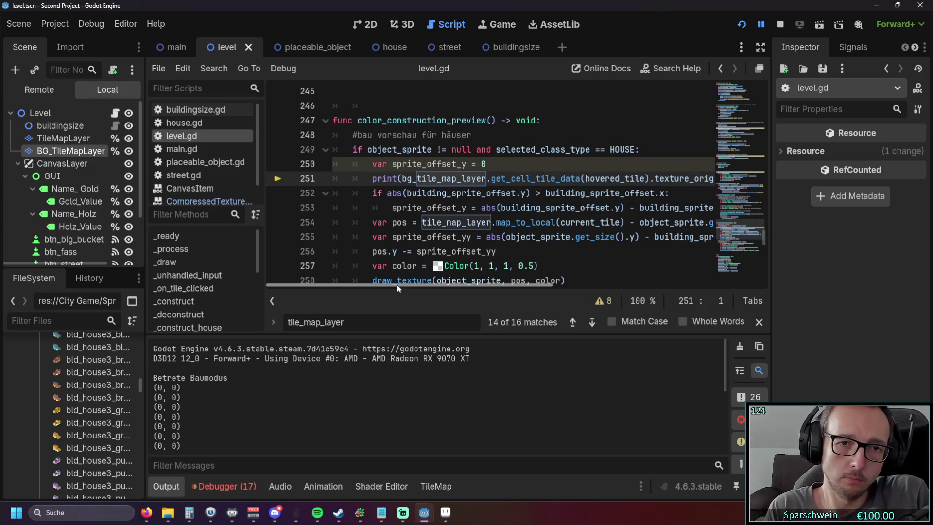
pyautogui.moveTo(397, 285)
pyautogui.mouseDown()
pyautogui.moveTo(464, 284)
pyautogui.moveTo(448, 288)
pyautogui.mouseUp()
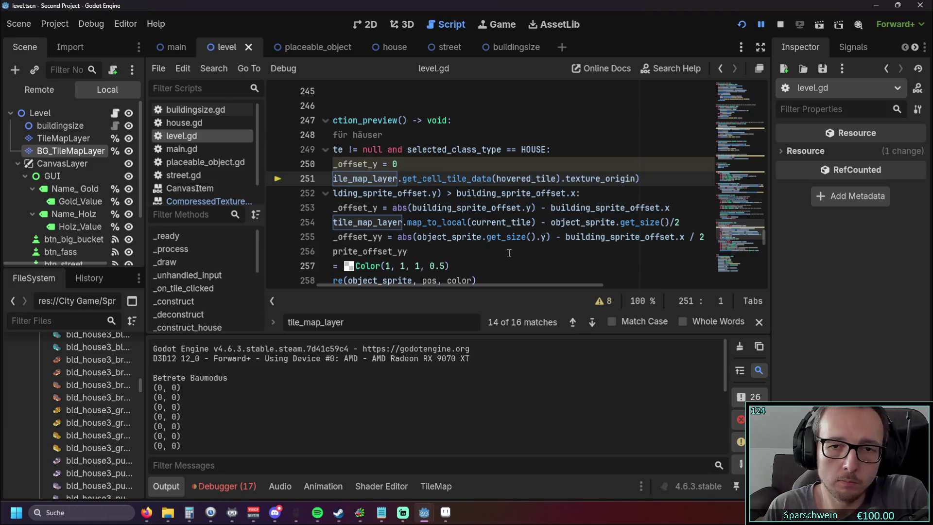
pyautogui.moveTo(504, 284); pyautogui.dragTo(529, 286)
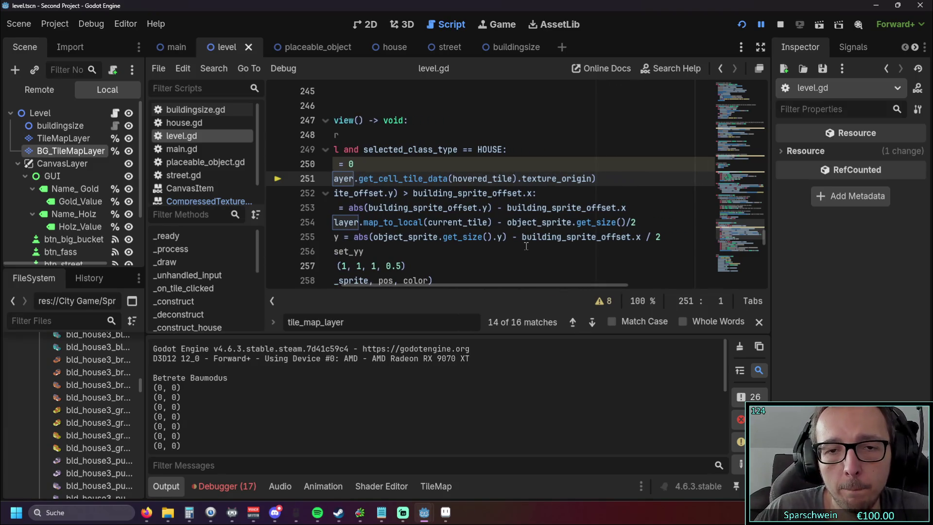
pyautogui.click(523, 238)
pyautogui.moveTo(523, 238); pyautogui.dragTo(630, 237)
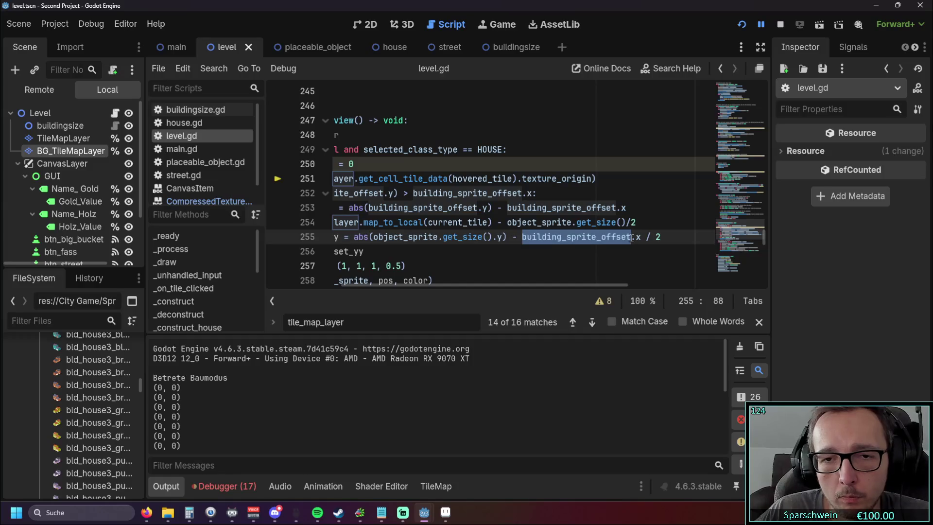
pyautogui.moveTo(631, 237)
pyautogui.write('tile')
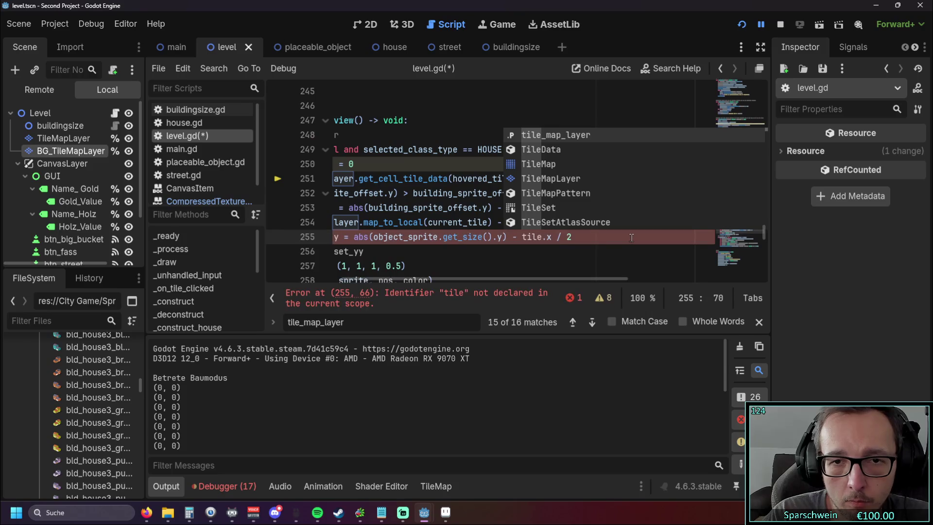
pyautogui.write('_si')
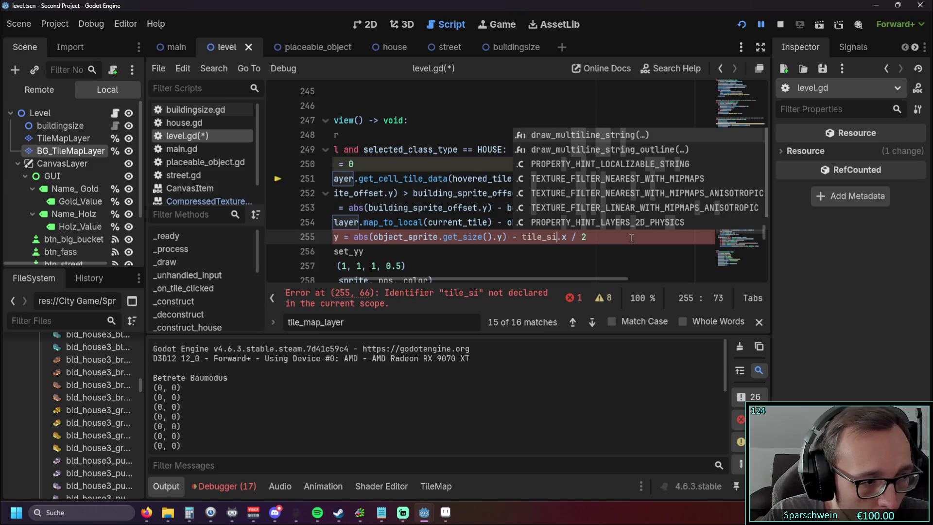
# Restore building_sprite_offset on line 255 and save level.gd.
pyautogui.press('BackSpace')
pyautogui.press('BackSpace')
pyautogui.press('BackSpace')
pyautogui.write('.si')
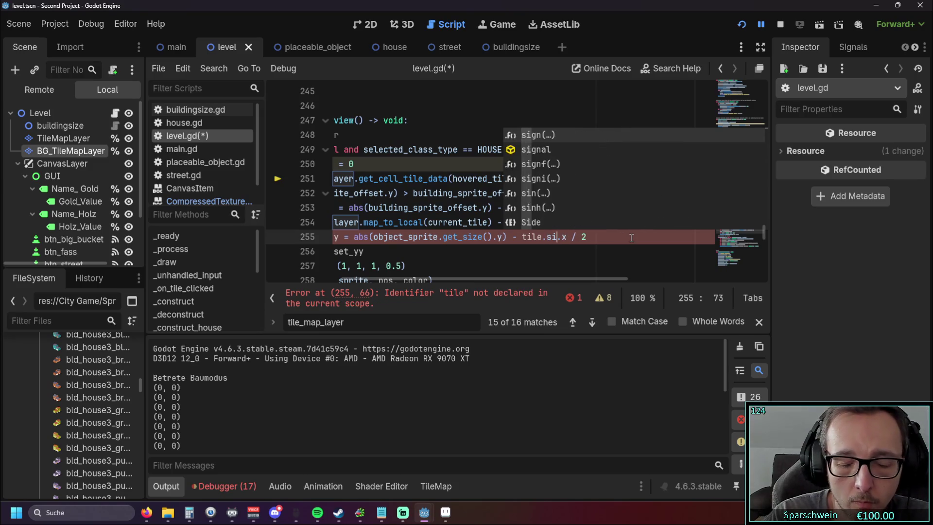
pyautogui.press('BackSpace')
pyautogui.press('BackSpace')
pyautogui.press('BackSpace')
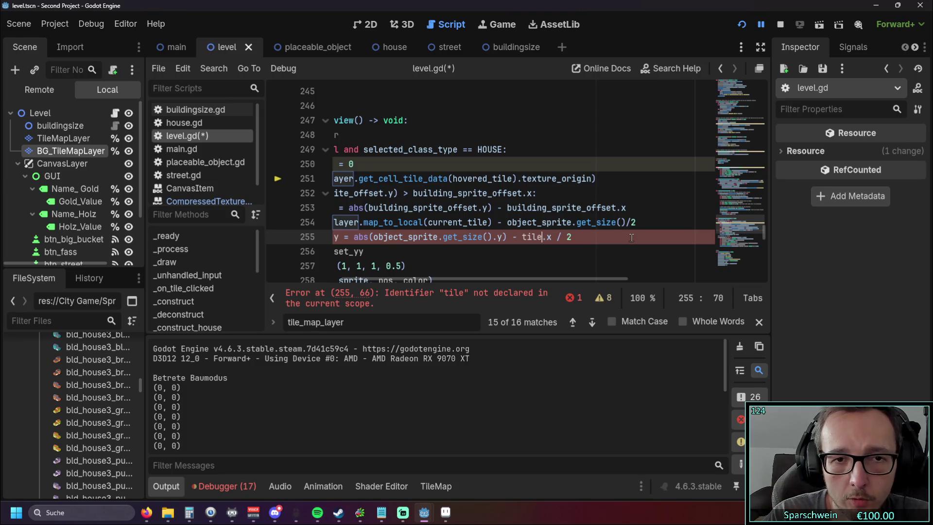
pyautogui.moveTo(491, 278); pyautogui.dragTo(438, 275)
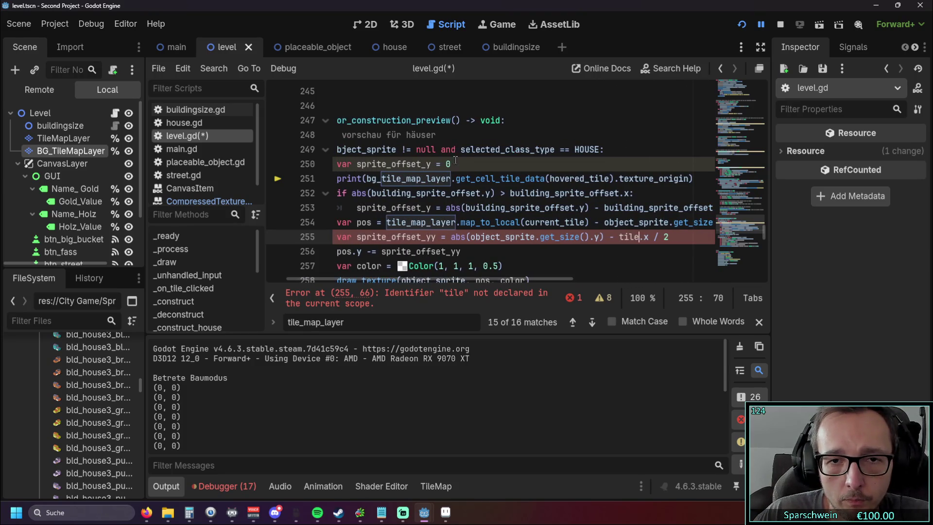
pyautogui.click(532, 266)
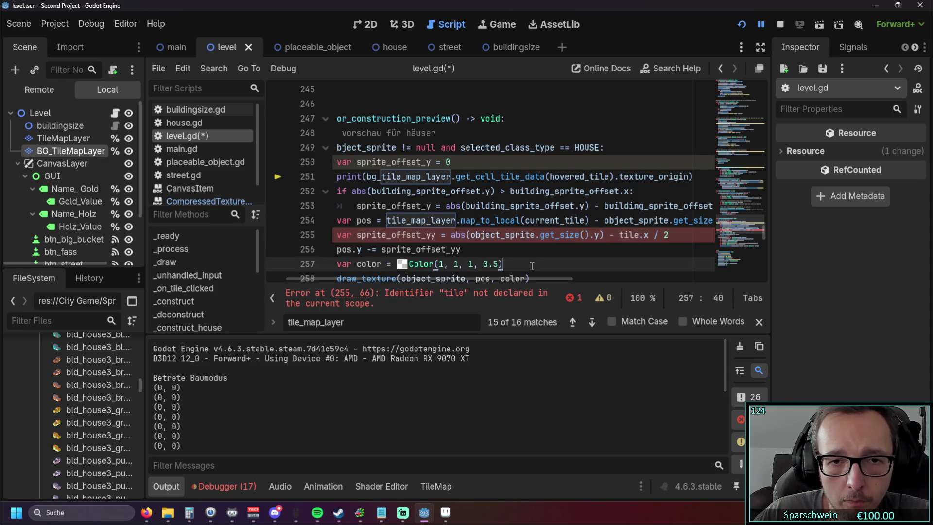
pyautogui.press('Up')
pyautogui.press('Up')
pyautogui.write('building_sprite_offset')
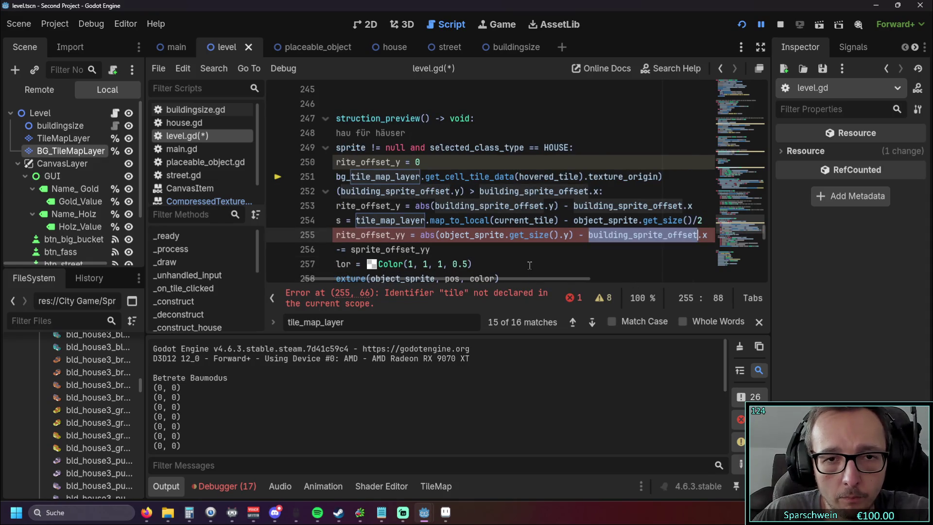
pyautogui.hotkey('ctrl', 's')
# Undo line 251 back to printing object_sprite.get_size() and select that call.
pyautogui.hotkey('ctrl', 'z')
pyautogui.hotkey('ctrl', 'z')
pyautogui.hotkey('ctrl', 'z')
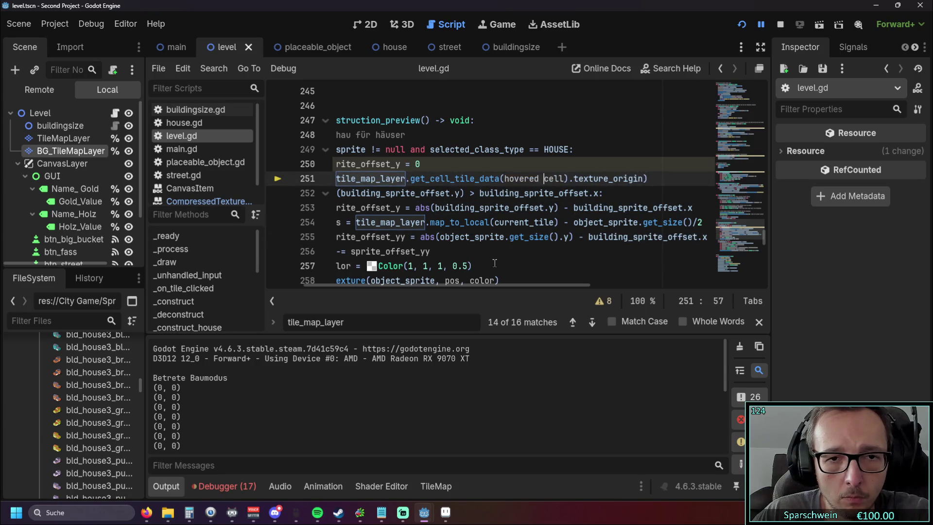
pyautogui.hotkey('ctrl', 'z')
pyautogui.hotkey('ctrl', 'z')
pyautogui.hotkey('ctrl', 'z')
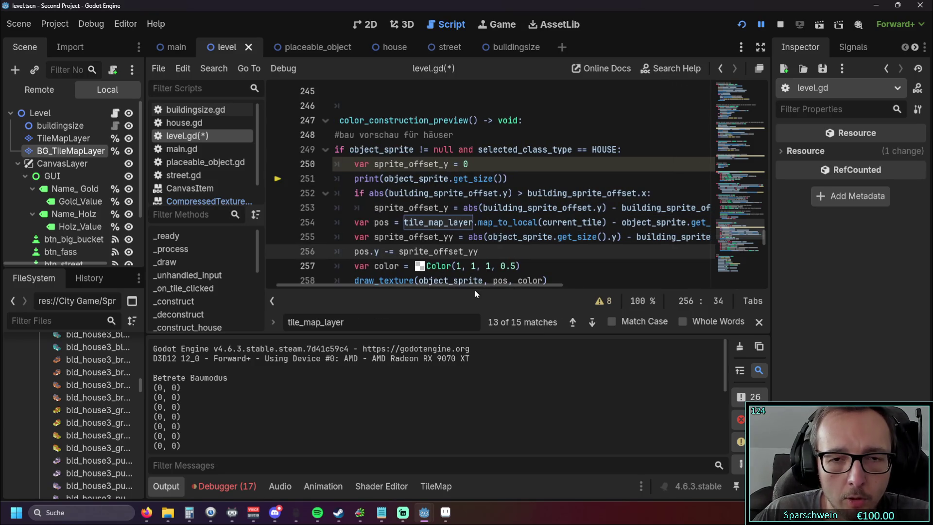
pyautogui.moveTo(471, 287)
pyautogui.mouseDown()
pyautogui.moveTo(512, 288)
pyautogui.moveTo(492, 288)
pyautogui.mouseUp()
pyautogui.moveTo(351, 179); pyautogui.dragTo(468, 178)
pyautogui.hotkey('ctrl', 'c')
# Paste object_sprite.get_size() over building_sprite_offset on line 255 and relaunch the game.
pyautogui.moveTo(464, 289); pyautogui.dragTo(532, 288)
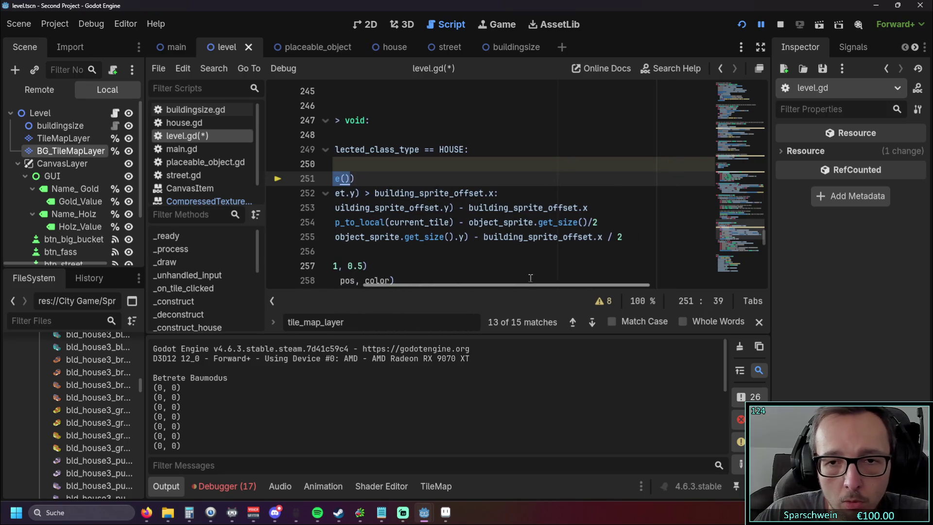
pyautogui.moveTo(483, 236); pyautogui.dragTo(592, 237)
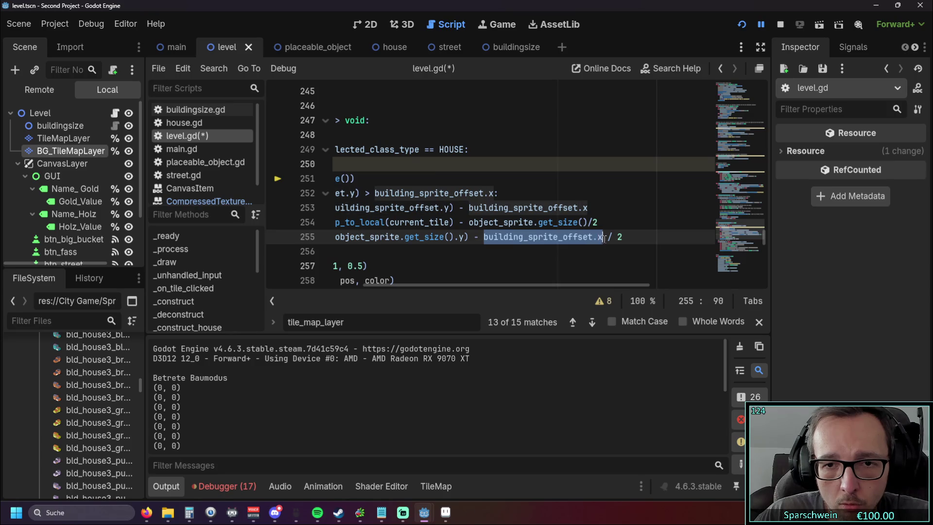
pyautogui.hotkey('ctrl', 'v')
pyautogui.hotkey('ctrl', 'Left')
pyautogui.hotkey('ctrl', 'Left')
pyautogui.hotkey('ctrl', 'Left')
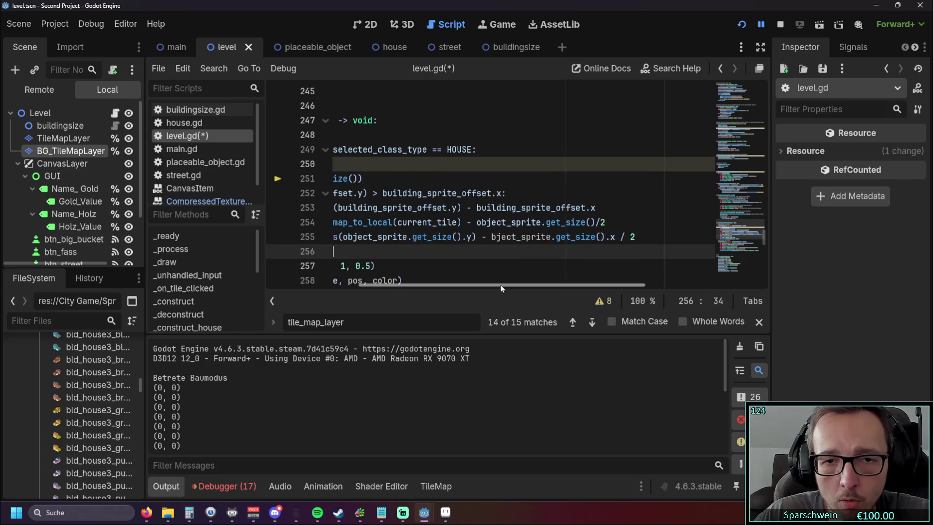
pyautogui.write('o')
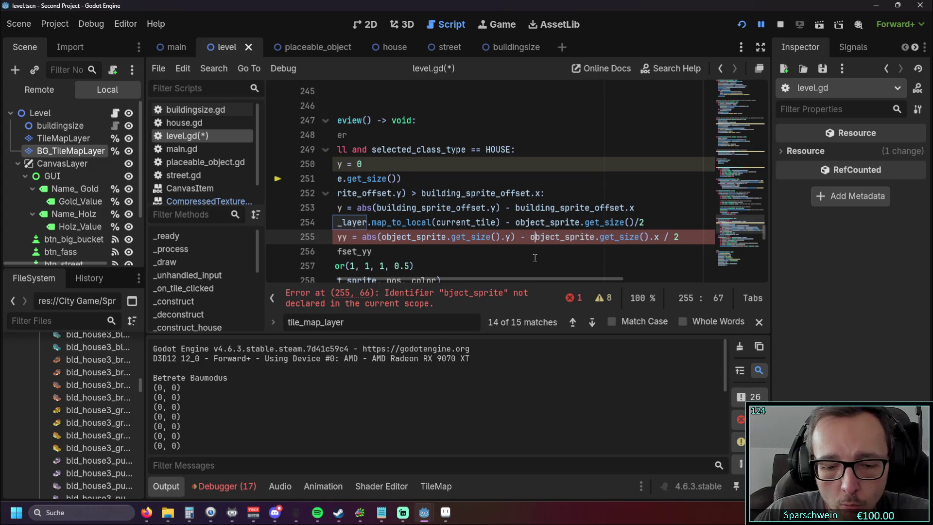
pyautogui.moveTo(534, 280); pyautogui.dragTo(486, 286)
pyautogui.scroll(1, 515, 229)
pyautogui.scroll(3, 515, 230)
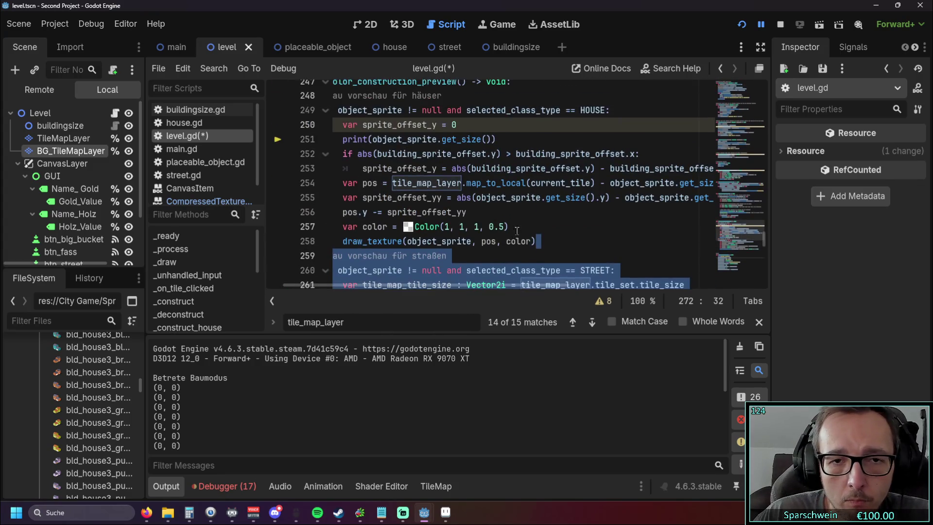
pyautogui.press('Left')
pyautogui.click(748, 29)
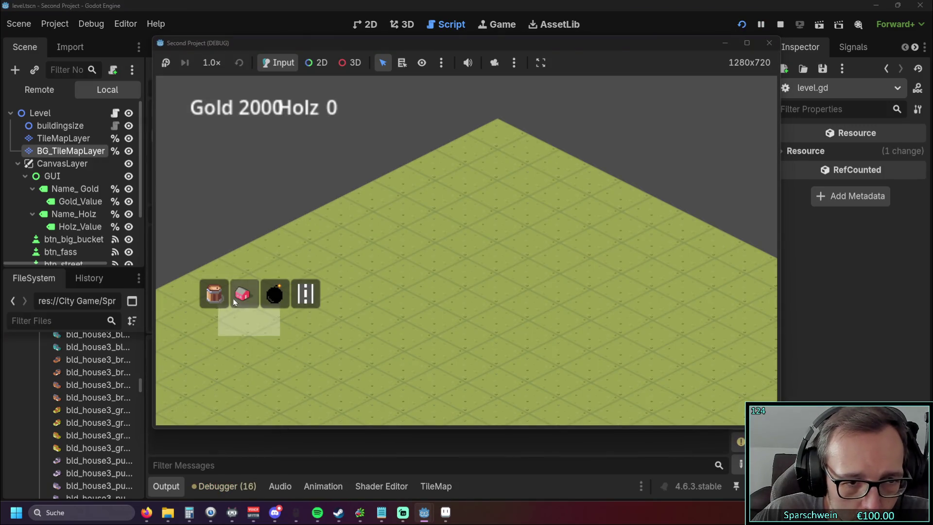
# Place two red houses on the grid, then close the game.
pyautogui.click(240, 295)
pyautogui.click(442, 228)
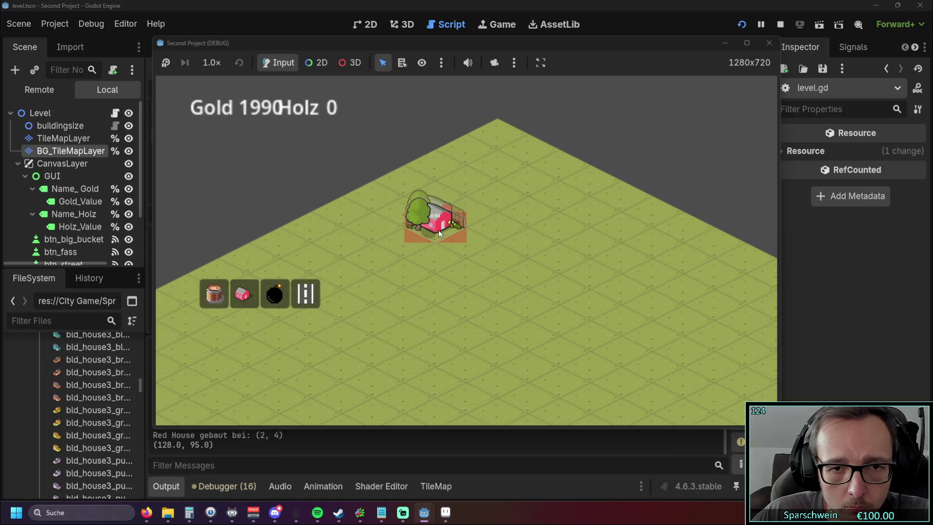
pyautogui.click(403, 246)
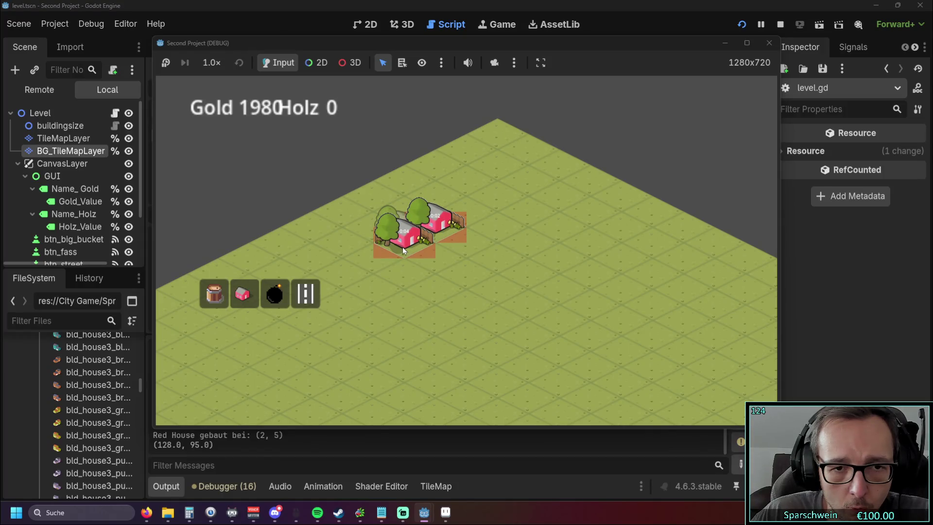
pyautogui.click(769, 43)
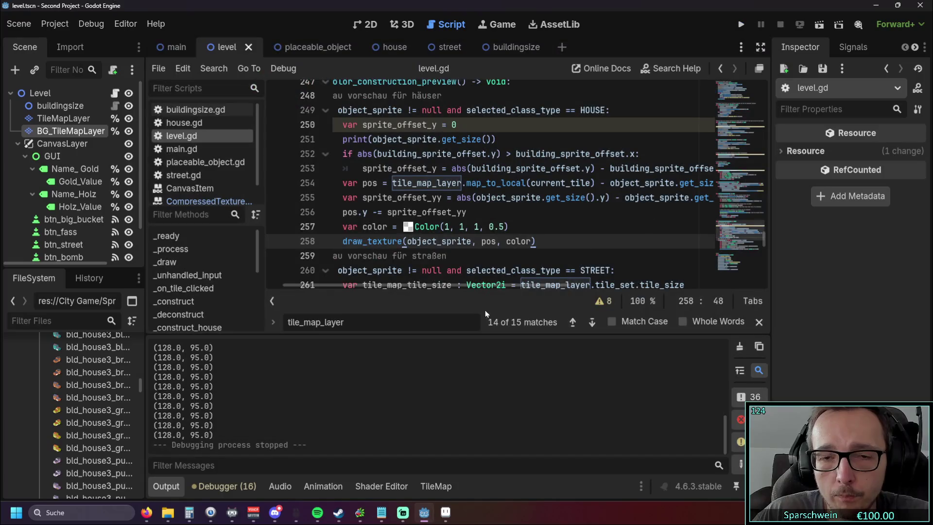
# Drop the / 2 from line 255, rerun, and place two more red houses.
pyautogui.moveTo(453, 285); pyautogui.dragTo(573, 284)
pyautogui.click(609, 197)
pyautogui.press('BackSpace')
pyautogui.press('BackSpace')
pyautogui.press('BackSpace')
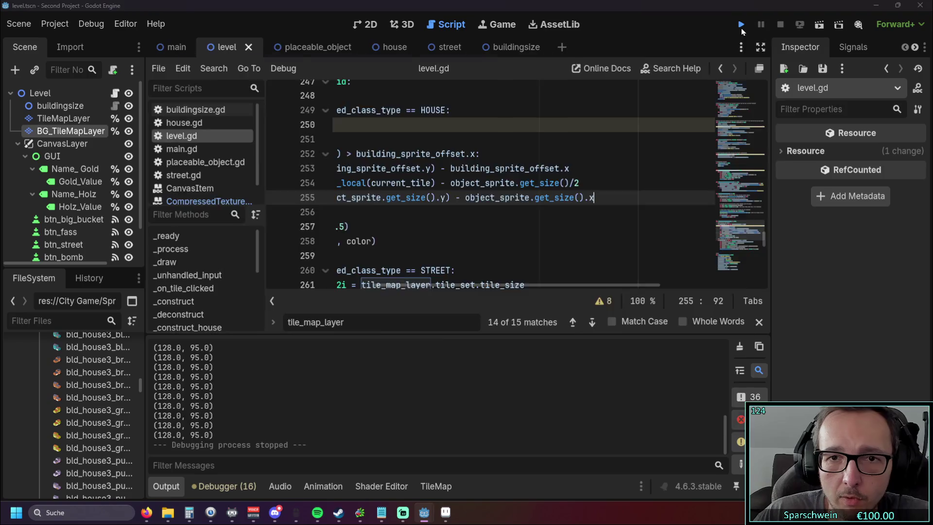
pyautogui.click(740, 25)
pyautogui.click(252, 300)
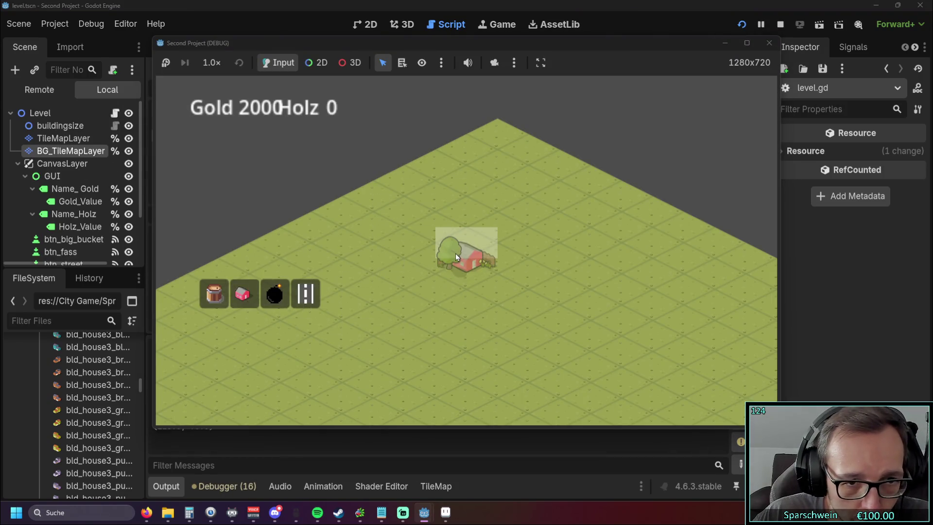
pyautogui.click(433, 258)
pyautogui.click(455, 240)
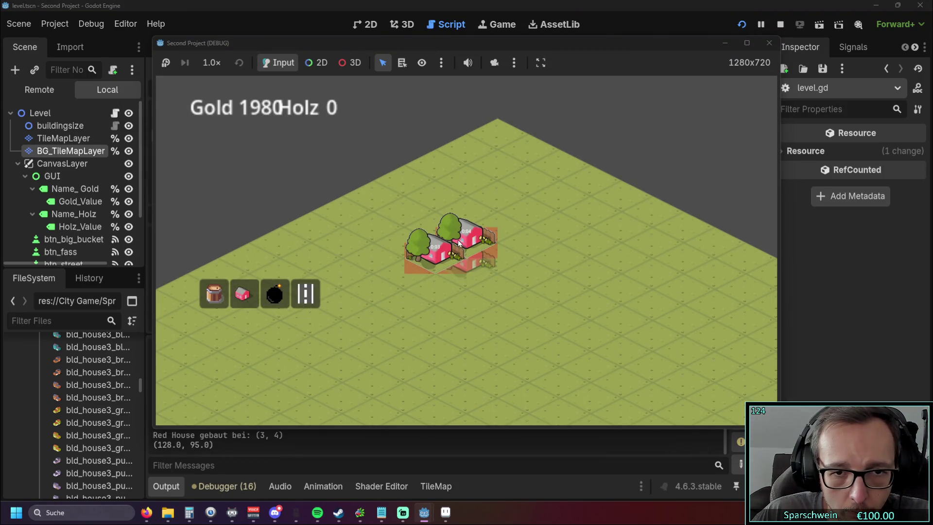
pyautogui.click(769, 42)
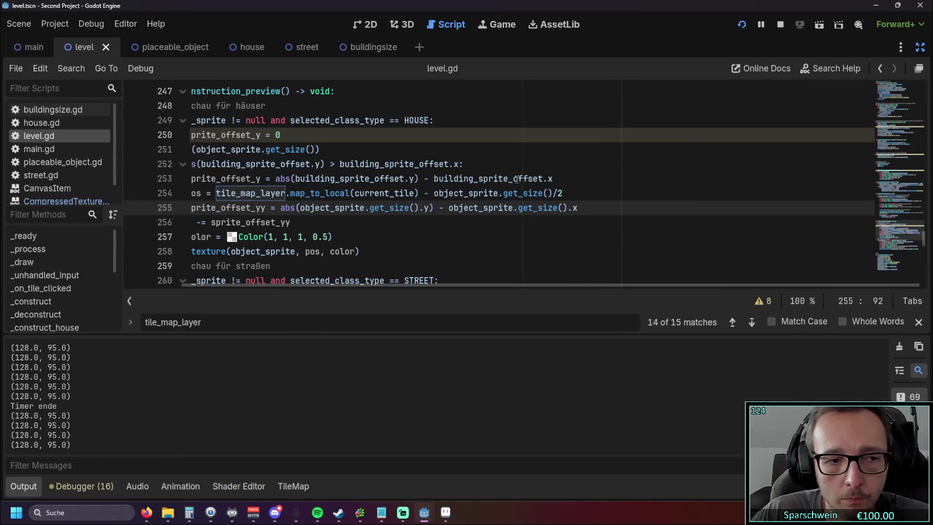
# Back in the script, put ' / 2' back at the end of line 255.
pyautogui.moveTo(424, 512)
pyautogui.click(513, 428)
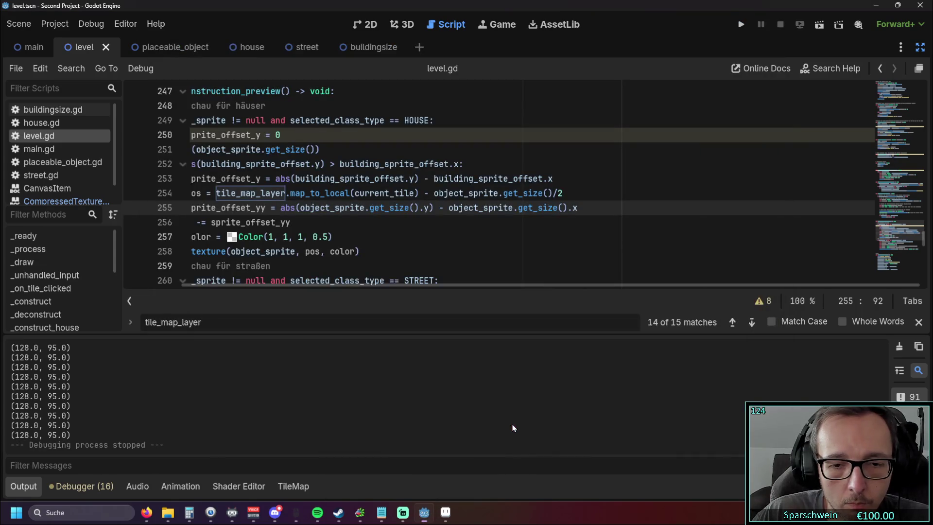
pyautogui.click(563, 251)
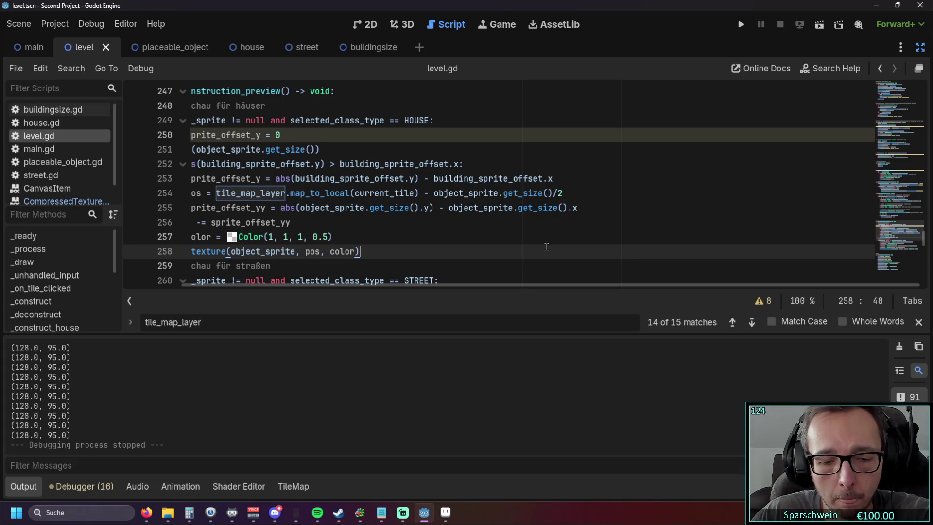
pyautogui.click(548, 207)
pyautogui.write('/ 2')
pyautogui.click(548, 238)
pyautogui.moveTo(508, 289); pyautogui.dragTo(451, 284)
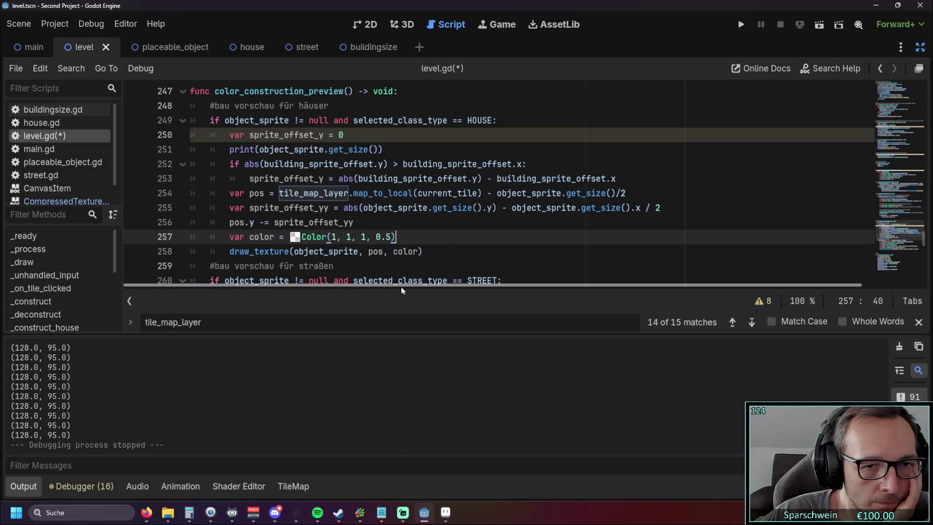
pyautogui.scroll(1, 376, 243)
pyautogui.scroll(-1, 378, 241)
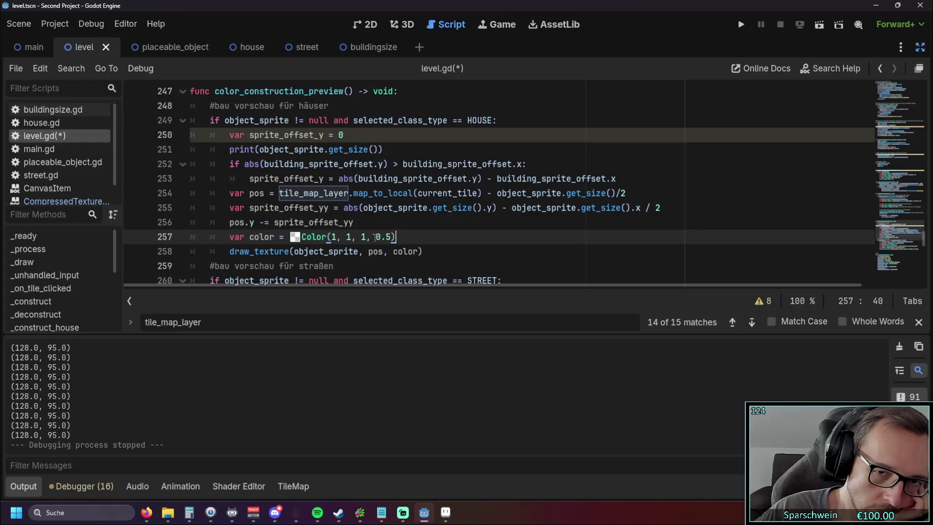
pyautogui.moveTo(513, 210)
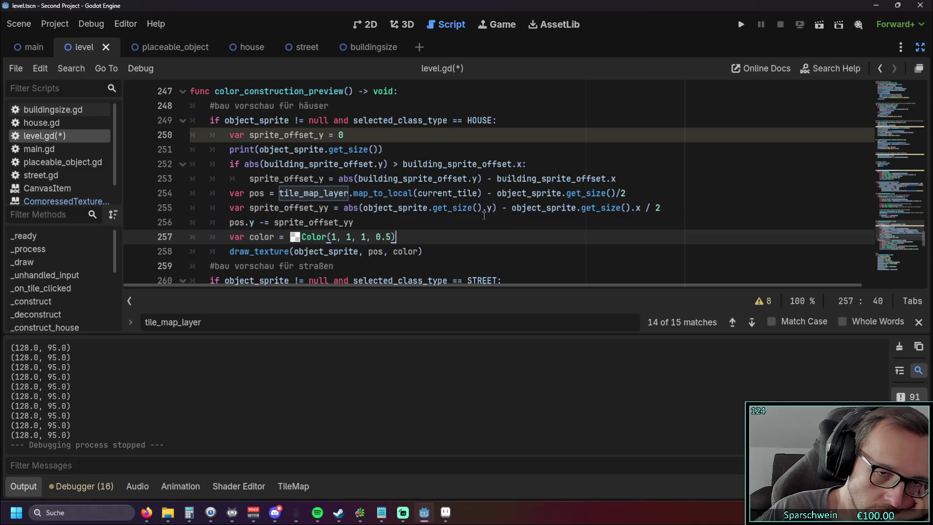
# Replace line 255's half-sprite-width term with 64 and run the game.
pyautogui.moveTo(511, 208); pyautogui.dragTo(681, 214)
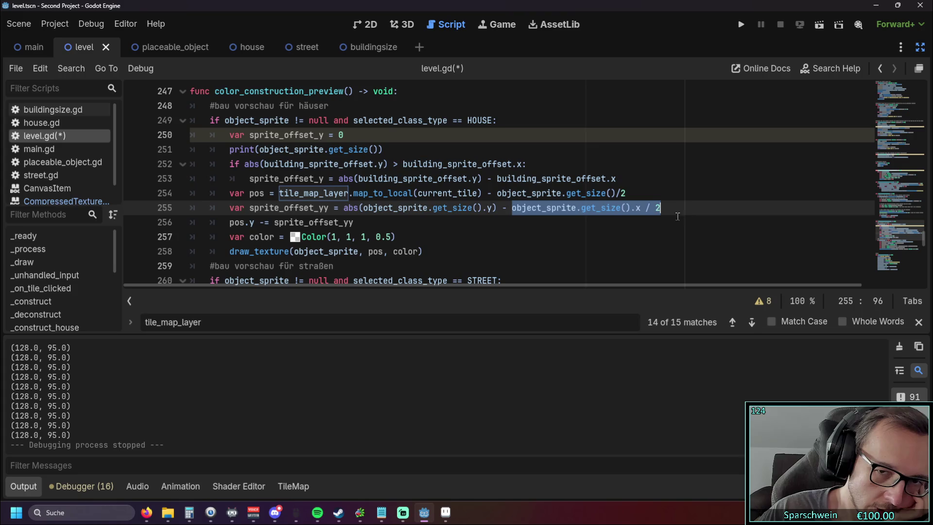
pyautogui.click(646, 221)
pyautogui.moveTo(661, 208); pyautogui.dragTo(512, 208)
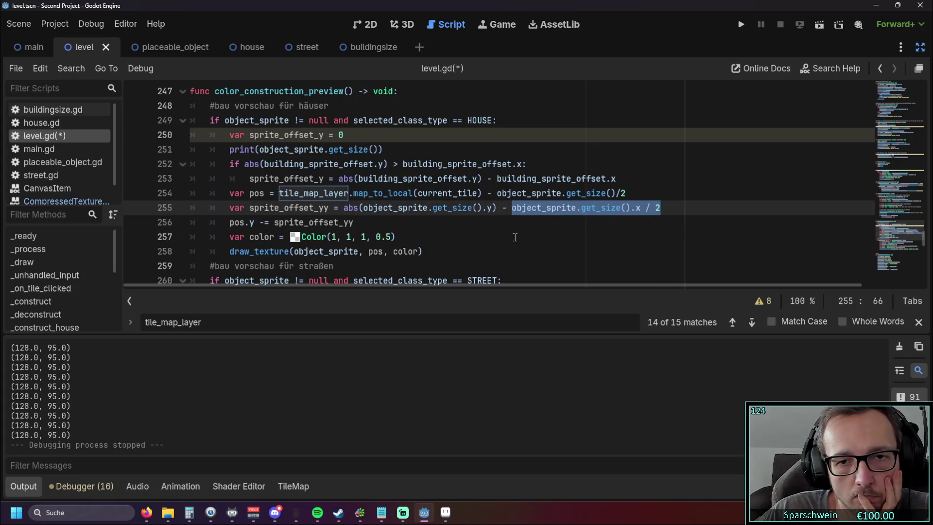
pyautogui.write('-64')
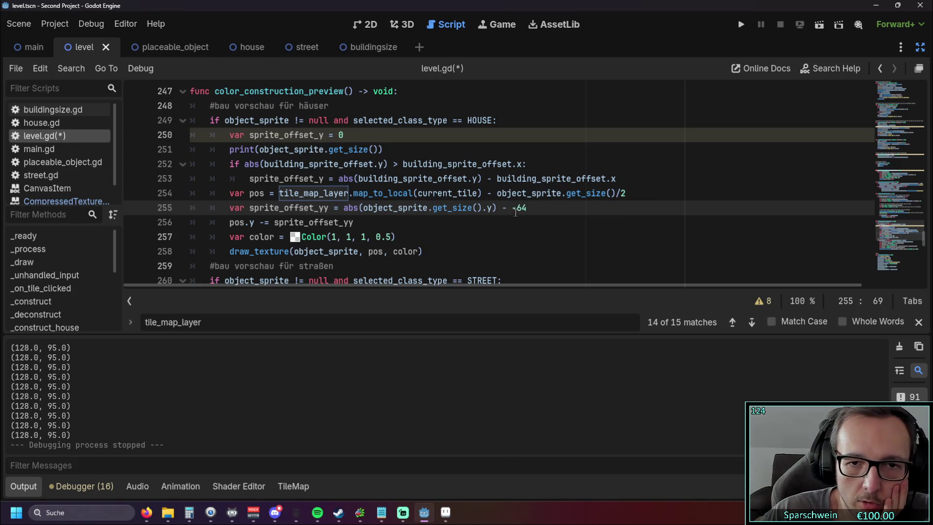
pyautogui.click(517, 210)
pyautogui.press('BackSpace')
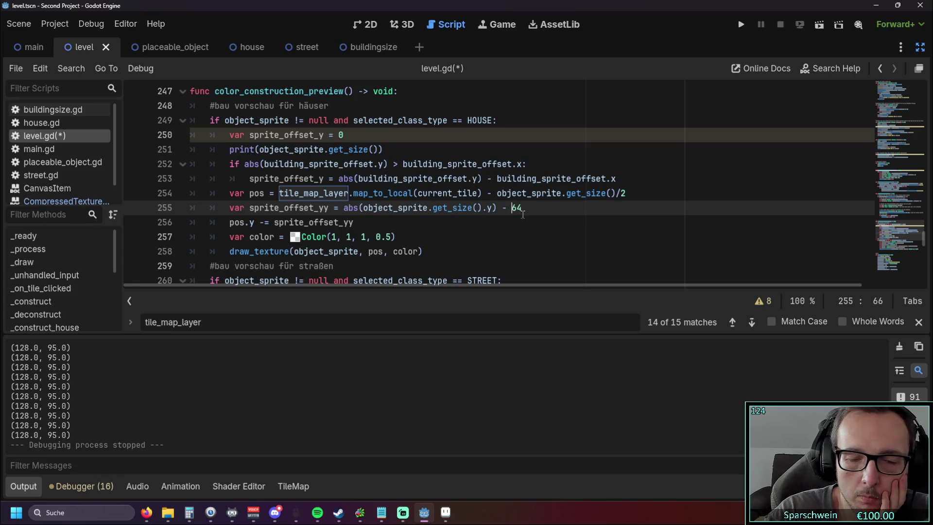
pyautogui.click(733, 27)
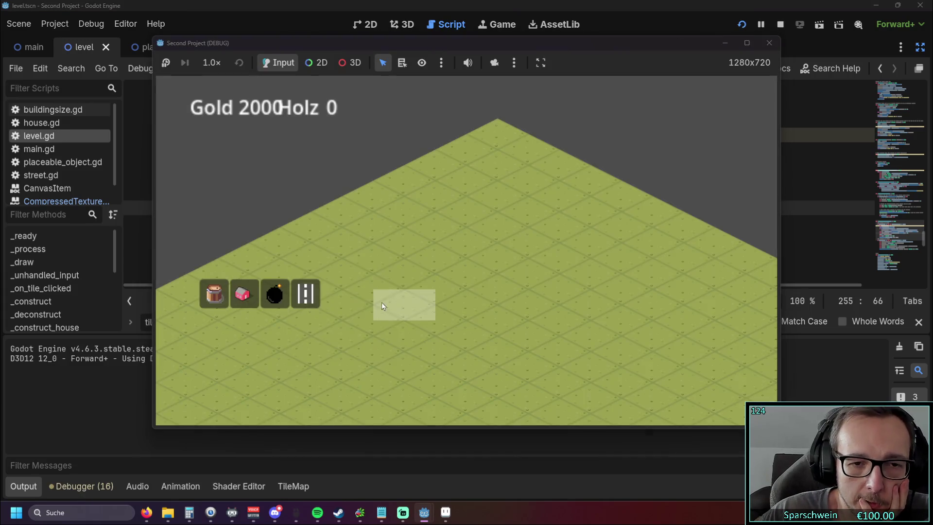
# Place two red houses on grass tiles, close the game, and delete the 64 from line 255.
pyautogui.click(243, 295)
pyautogui.click(434, 255)
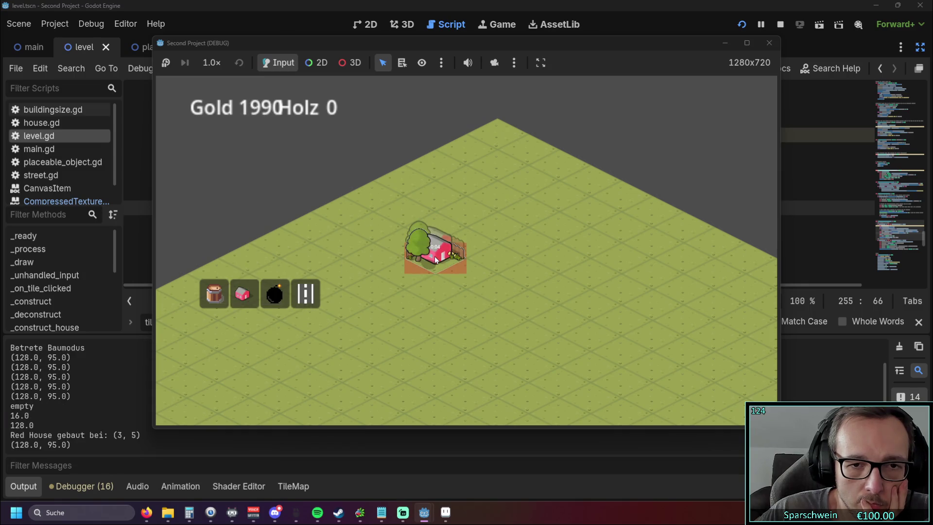
pyautogui.click(462, 244)
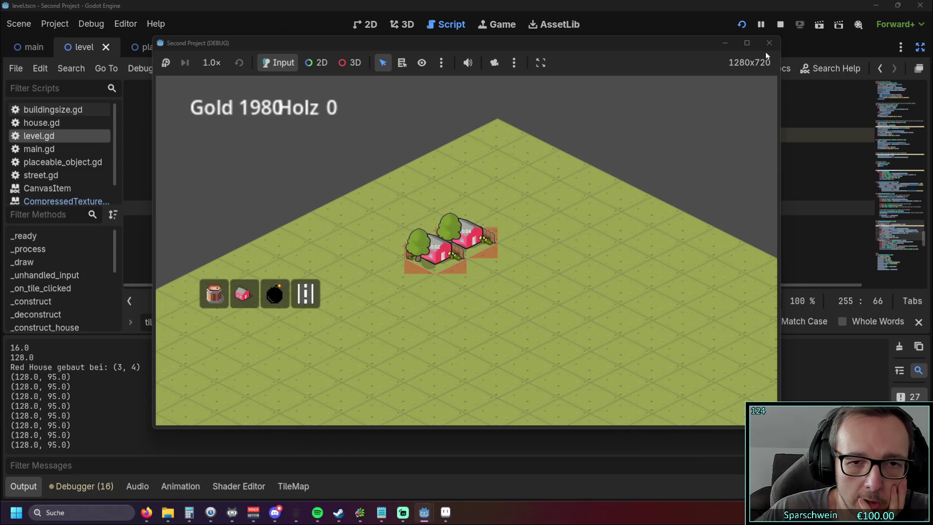
pyautogui.click(769, 43)
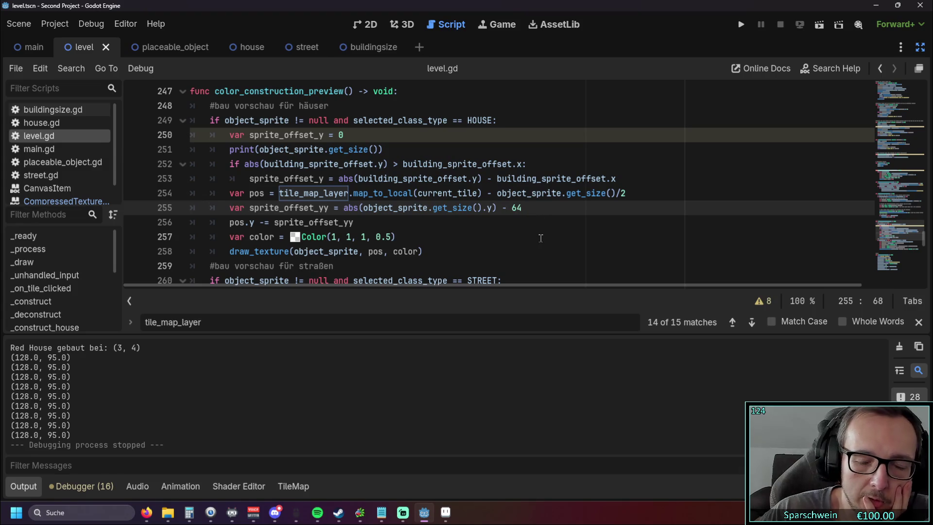
pyautogui.press('BackSpace')
pyautogui.press('BackSpace')
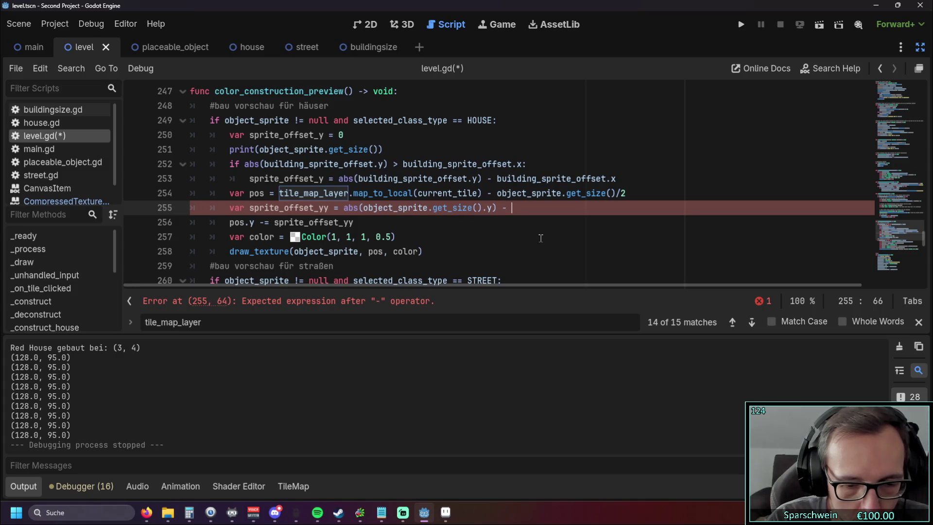
# Make line 255 subtract 95, then run the game and place two red houses to test.
pyautogui.write('95')
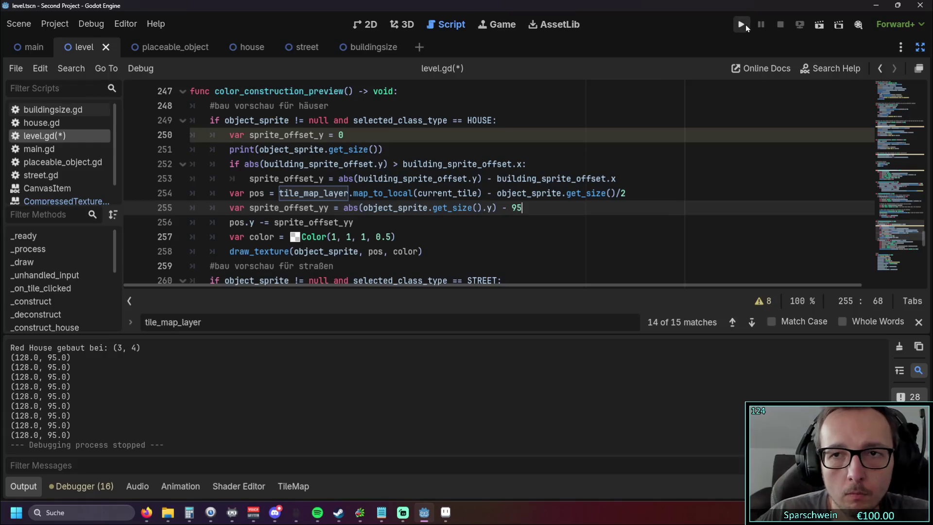
pyautogui.click(741, 25)
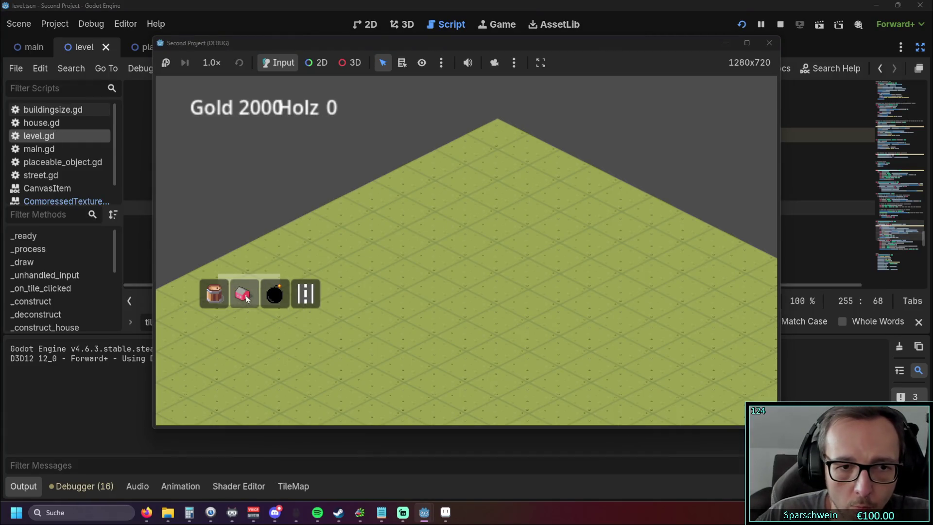
pyautogui.click(243, 293)
pyautogui.click(424, 240)
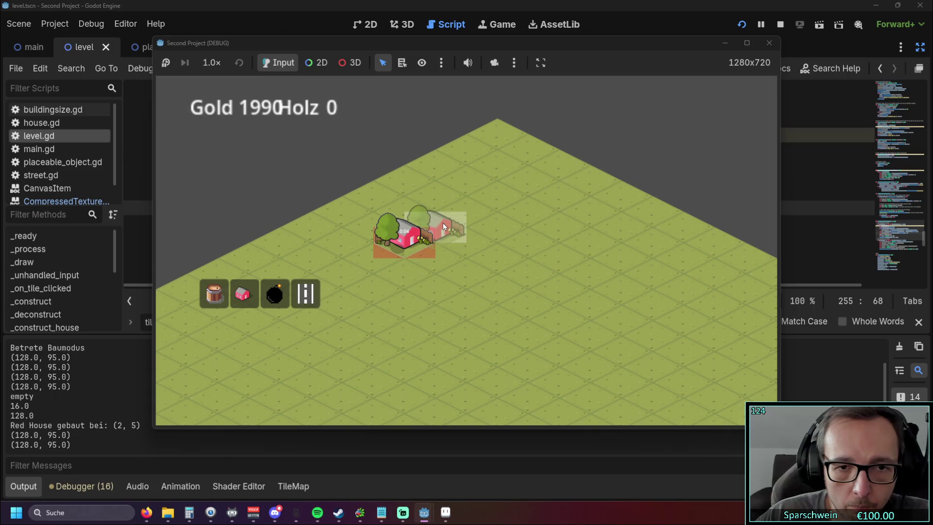
pyautogui.click(461, 211)
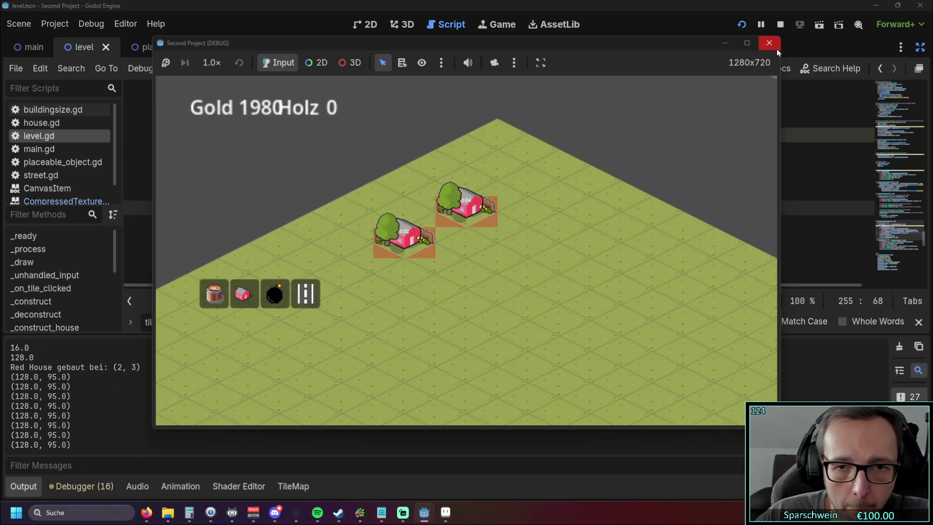
pyautogui.click(770, 44)
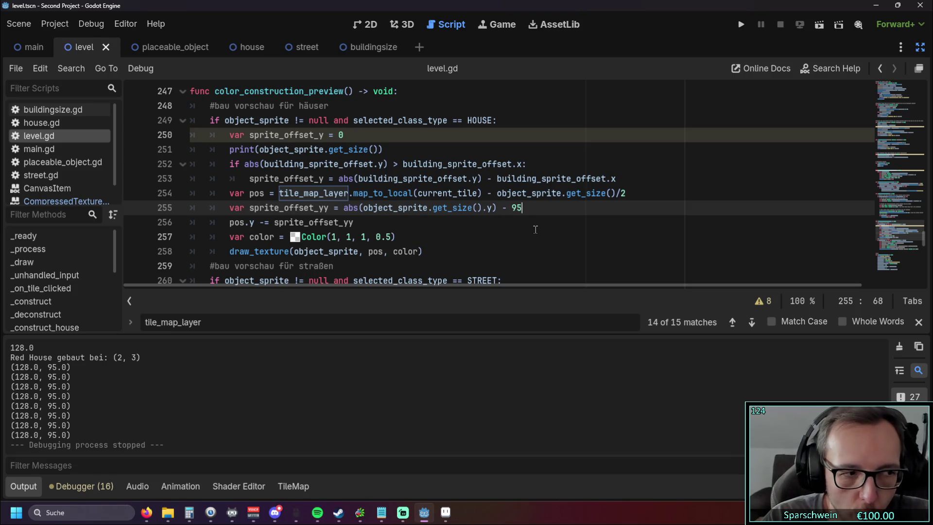
# Remove the subtraction from the offset and place one red house to recheck alignment.
pyautogui.press('BackSpace')
pyautogui.press('BackSpace')
pyautogui.press('BackSpace')
pyautogui.press('BackSpace')
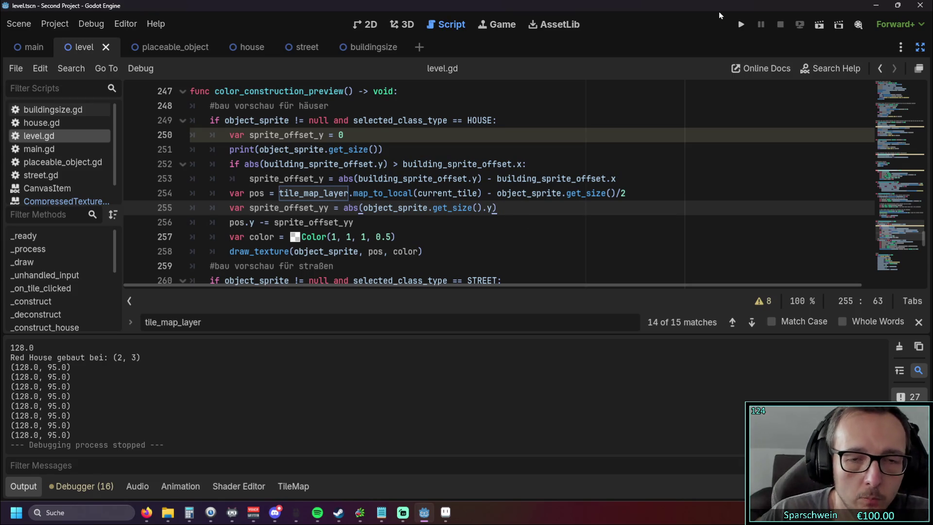
pyautogui.click(739, 24)
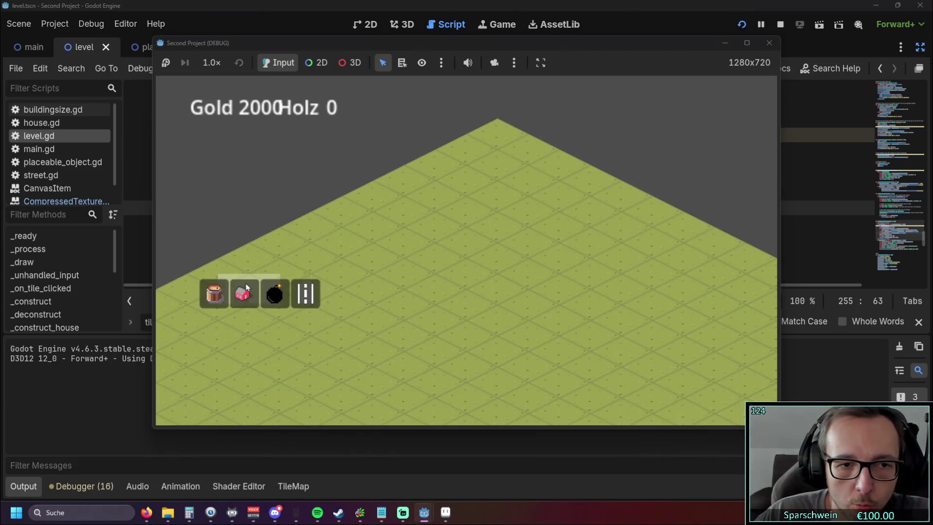
pyautogui.click(243, 293)
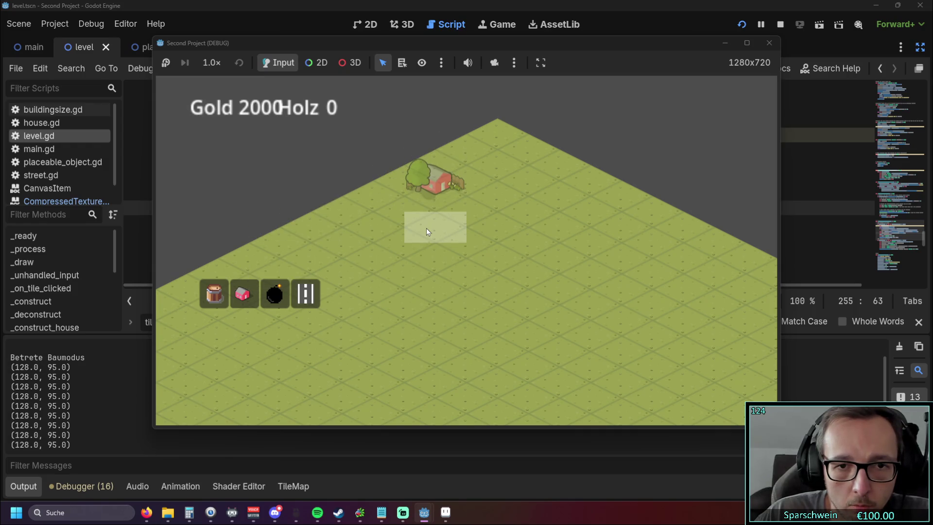
pyautogui.click(426, 228)
pyautogui.click(769, 42)
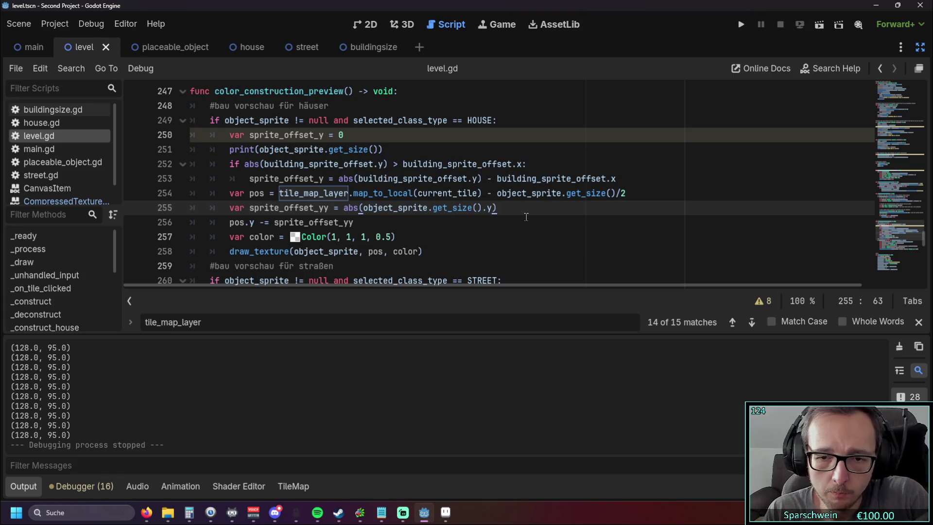
# Rewrite line 255 as (abs(object_sprite.get_size().y) - 64) / 2.
pyautogui.write(' -')
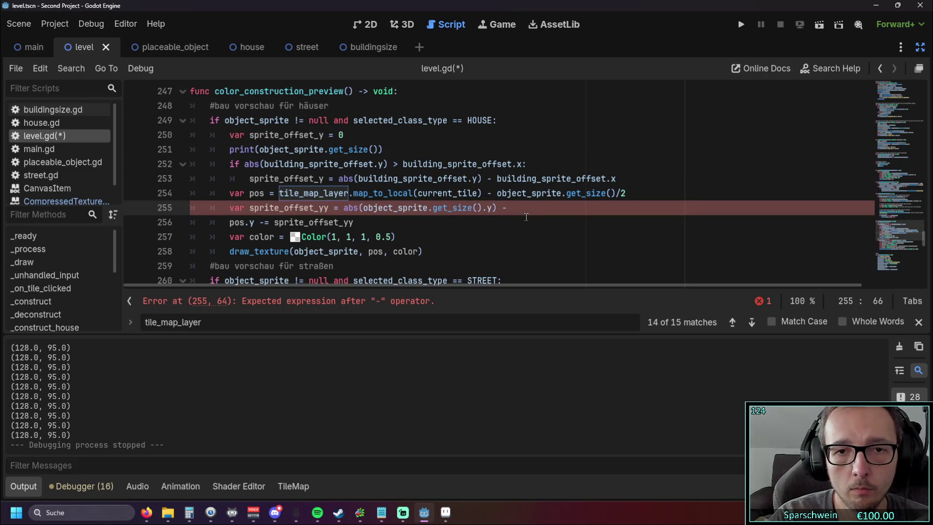
pyautogui.write(' 64')
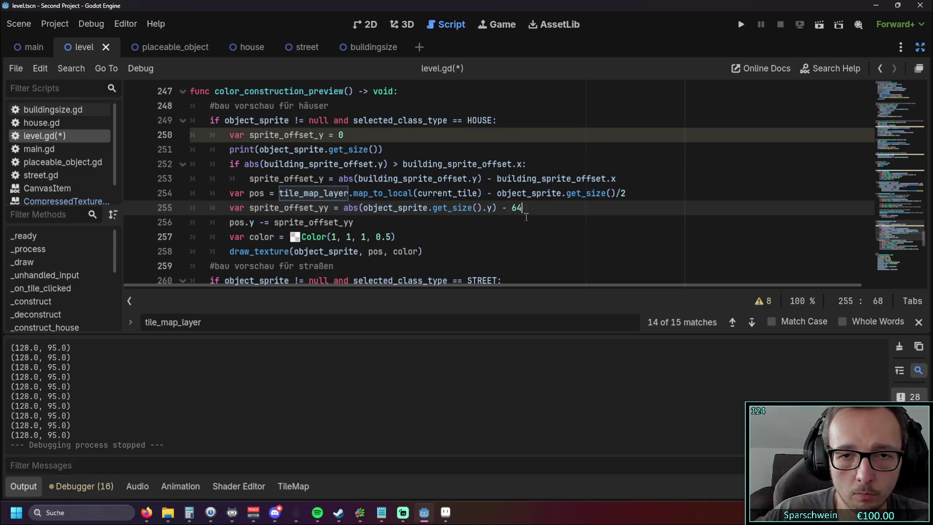
pyautogui.write(') /2')
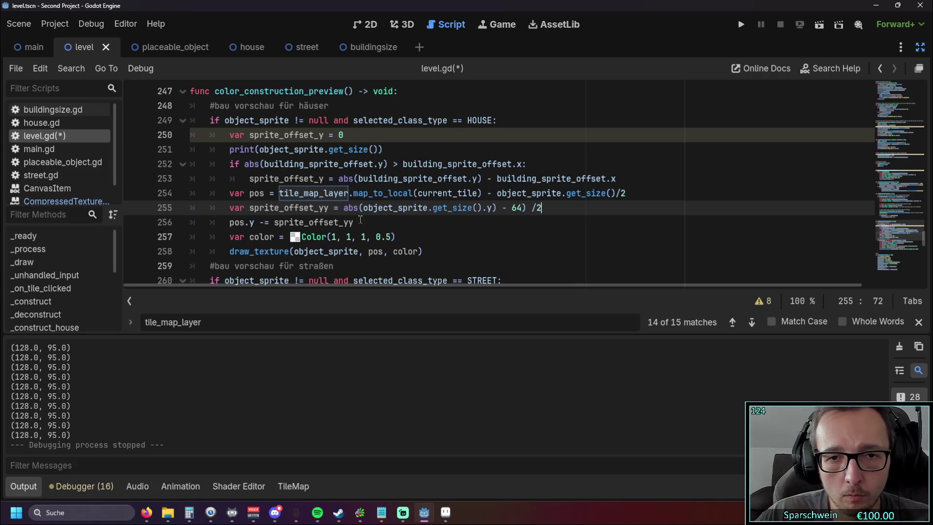
pyautogui.click(345, 208)
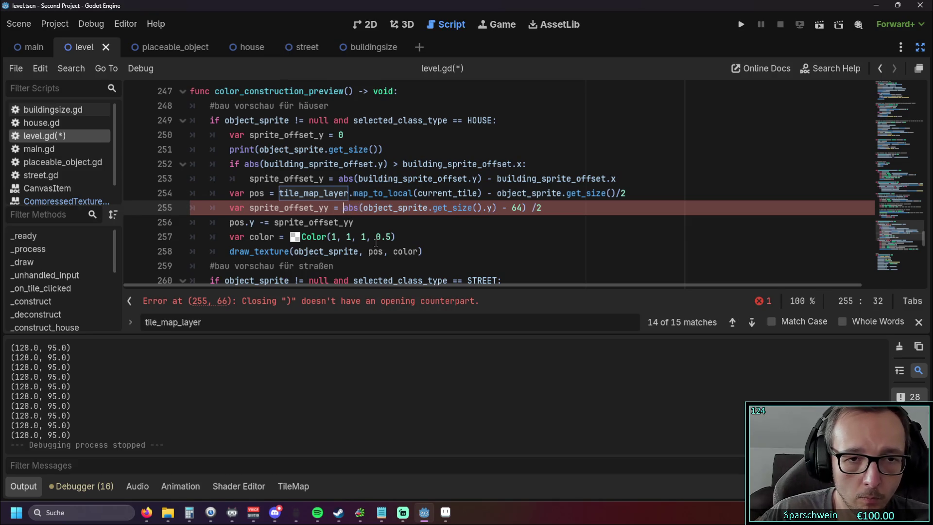
pyautogui.write('(')
pyautogui.press('Down')
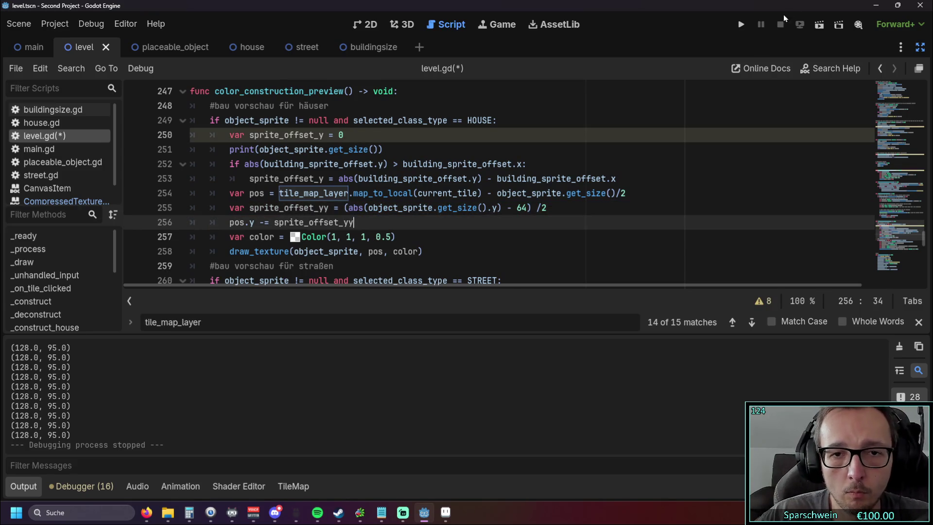
# Run the game, place four red houses in a block, then close it.
pyautogui.click(741, 24)
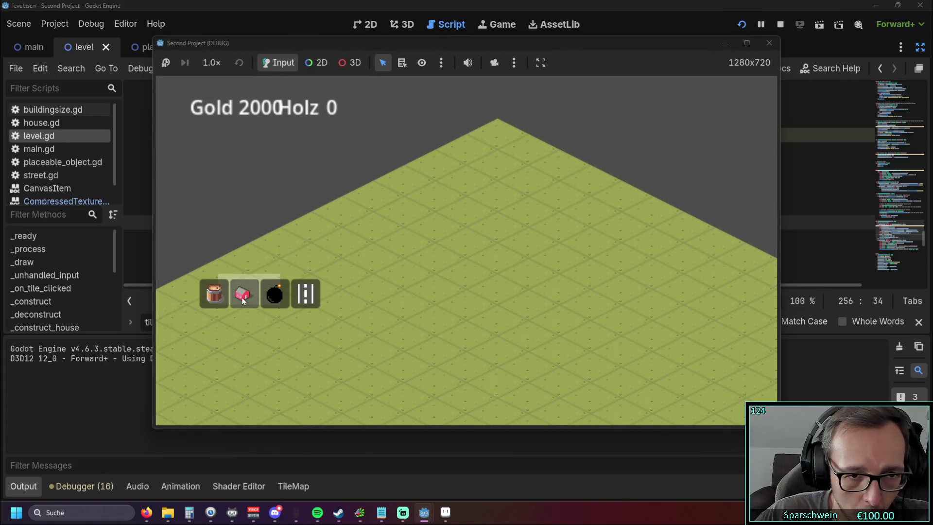
pyautogui.click(243, 293)
pyautogui.click(438, 255)
pyautogui.click(501, 226)
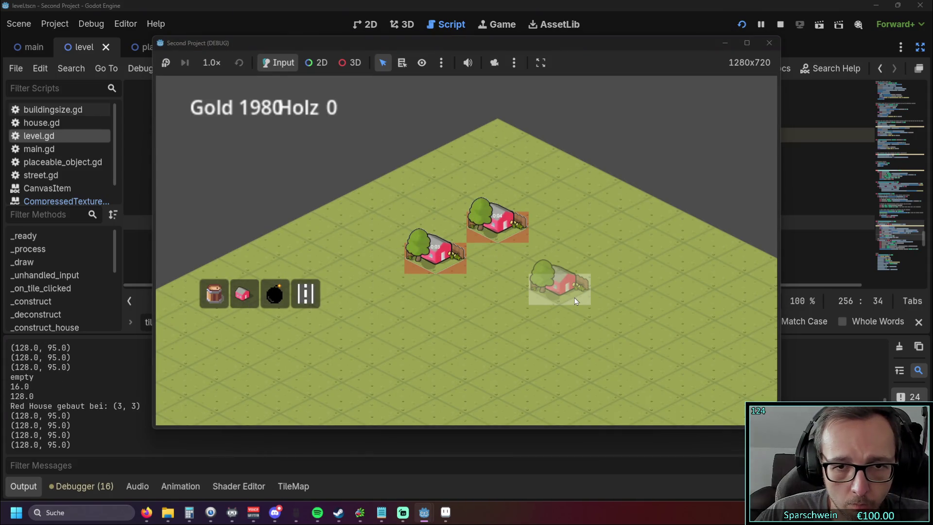
pyautogui.click(495, 262)
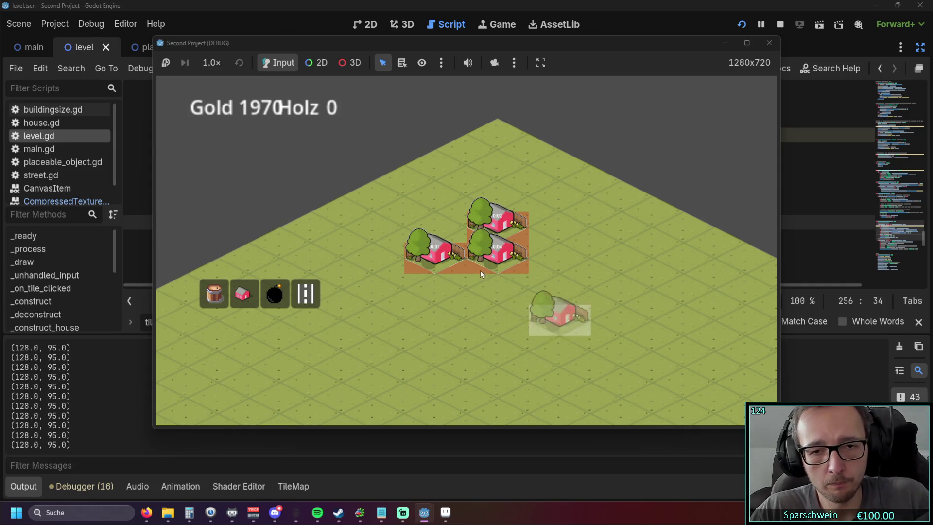
pyautogui.click(463, 240)
pyautogui.rightClick(471, 319)
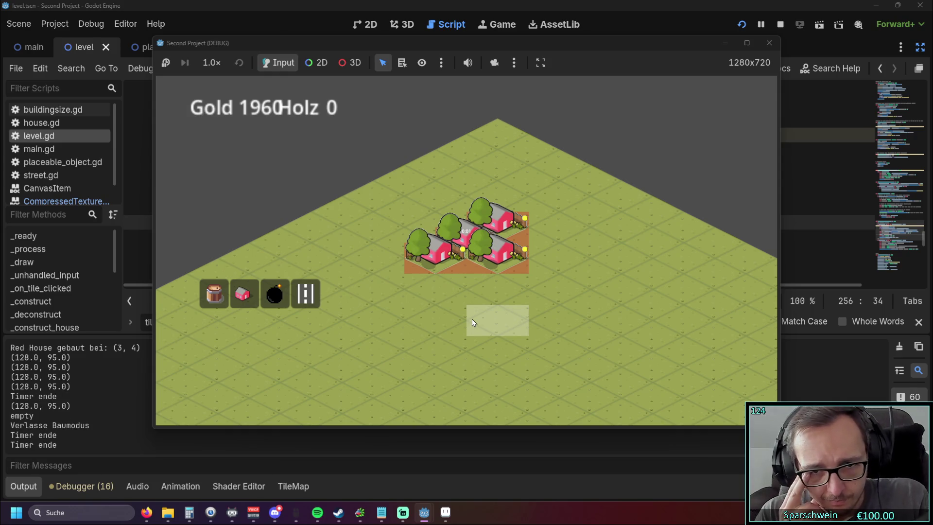
pyautogui.click(769, 43)
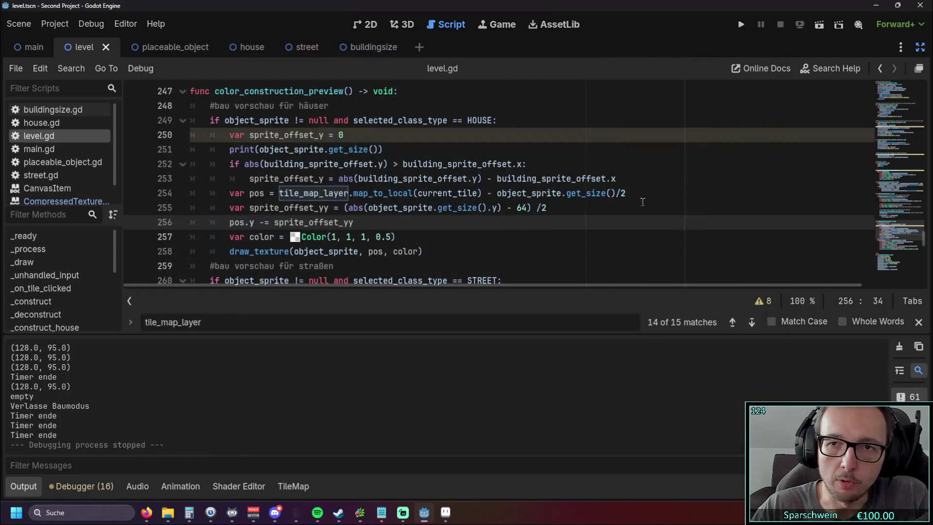
# Replace 64 on line 255 with object_sprite.get_size() / 2, copied from line 251.
pyautogui.click(564, 238)
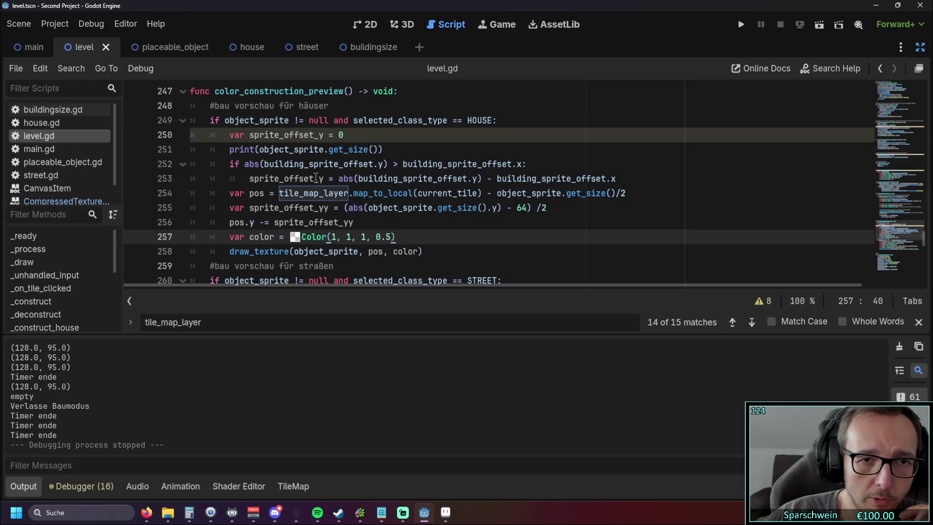
pyautogui.moveTo(259, 149); pyautogui.dragTo(379, 156)
pyautogui.hotkey('ctrl', 'c')
pyautogui.moveTo(516, 208); pyautogui.dragTo(528, 209)
pyautogui.hotkey('ctrl', 'v')
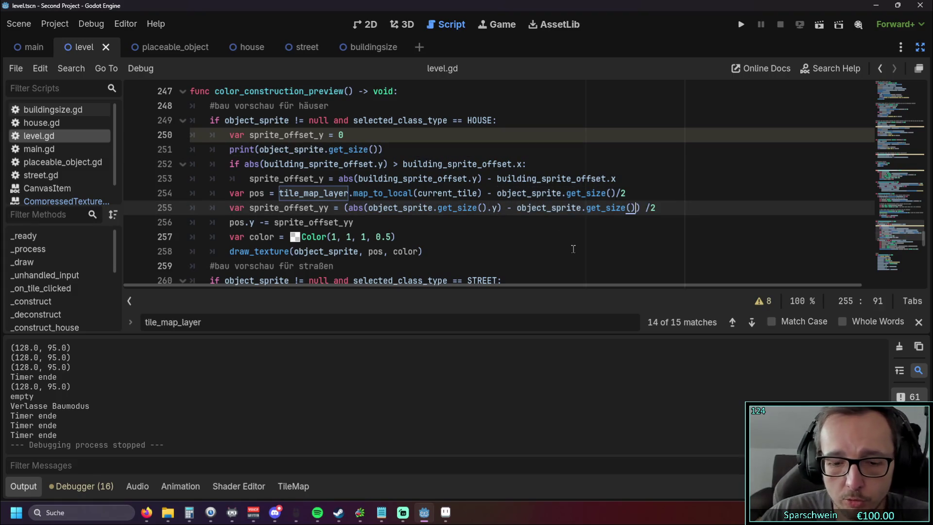
pyautogui.write('/2')
pyautogui.press('BackSpace')
pyautogui.press('BackSpace')
pyautogui.write('/ 2')
pyautogui.click(658, 234)
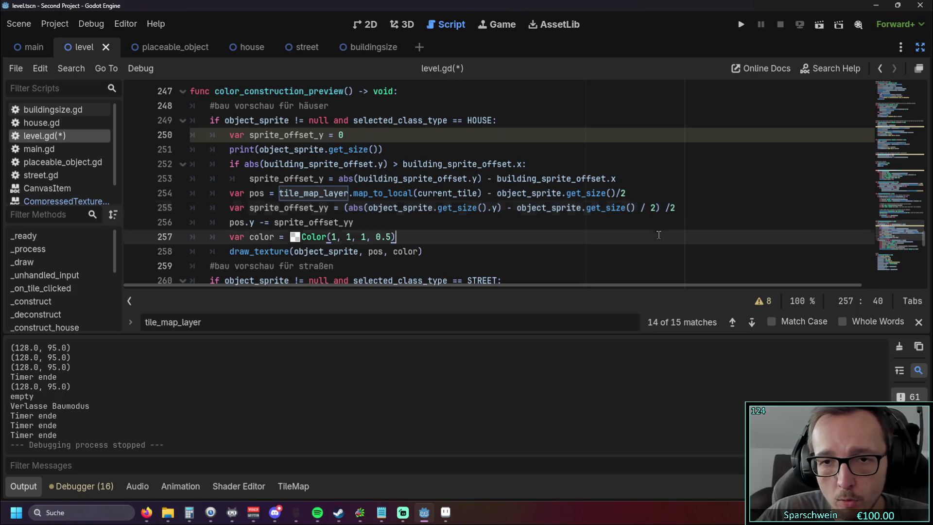
pyautogui.click(673, 207)
pyautogui.click(655, 179)
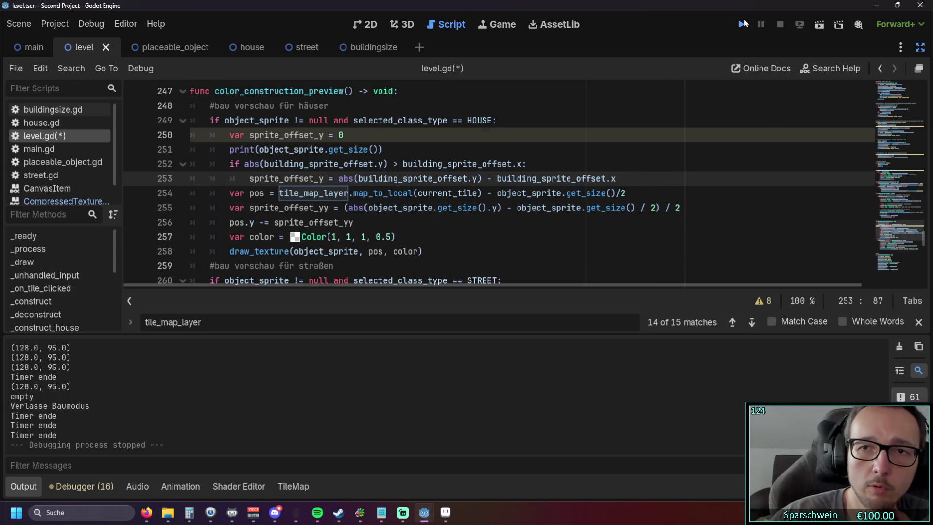
# Run the game, hit the float-versus-Vector2 error on line 255, and target get_size's x component.
pyautogui.click(743, 24)
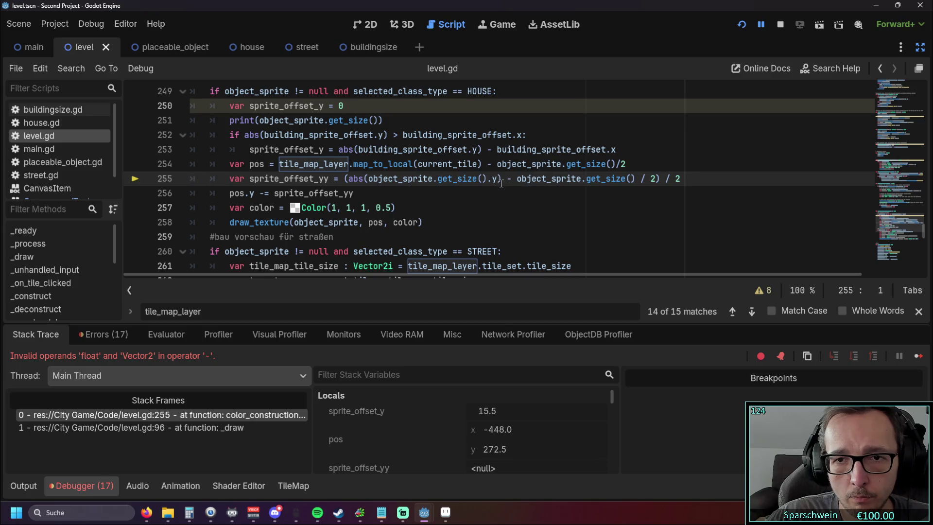
pyautogui.click(634, 179)
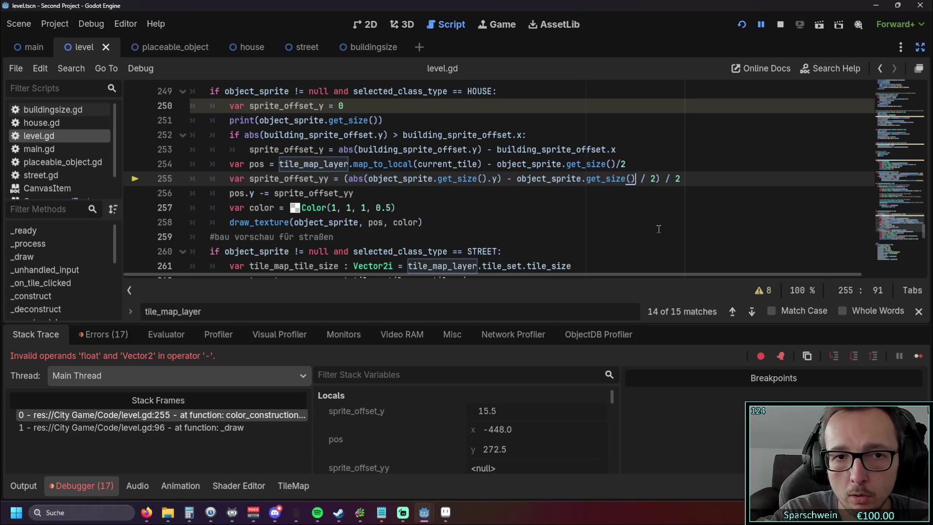
pyautogui.click(741, 24)
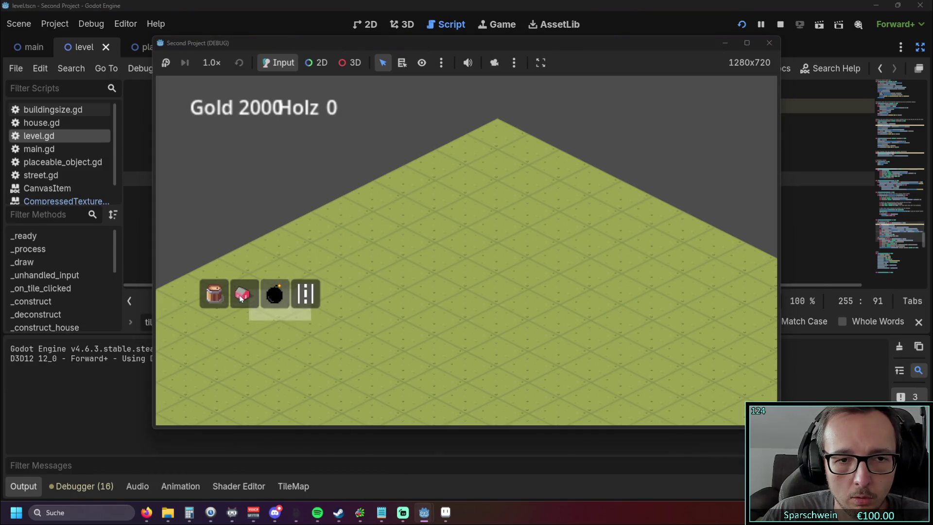
pyautogui.click(247, 298)
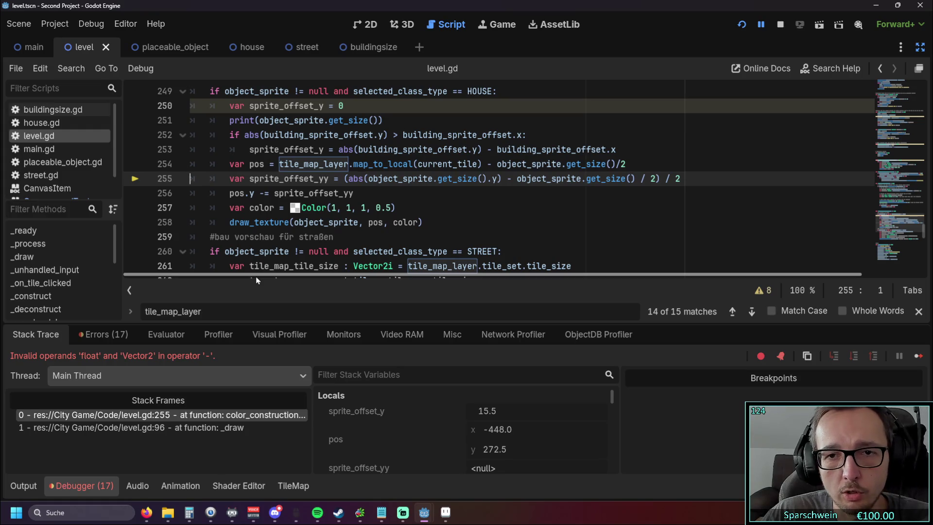
pyautogui.click(626, 181)
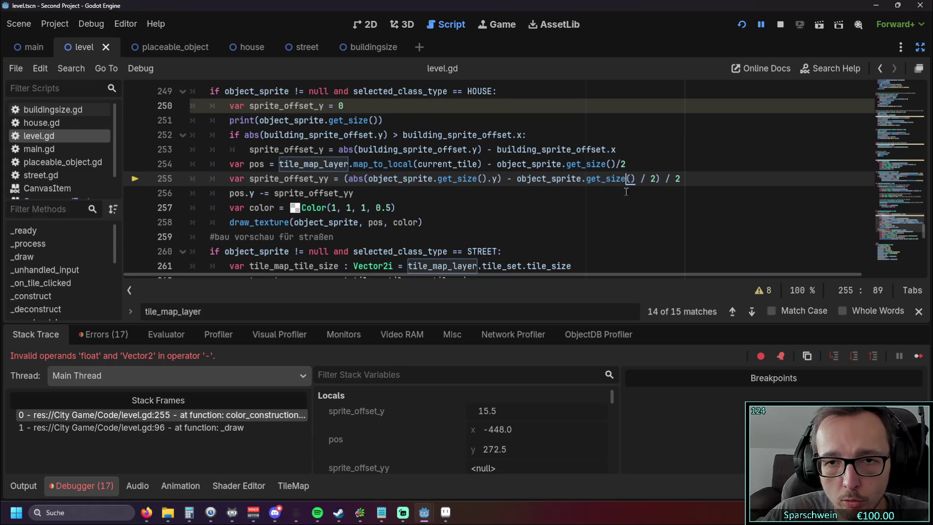
pyautogui.press('Right')
pyautogui.press('Right')
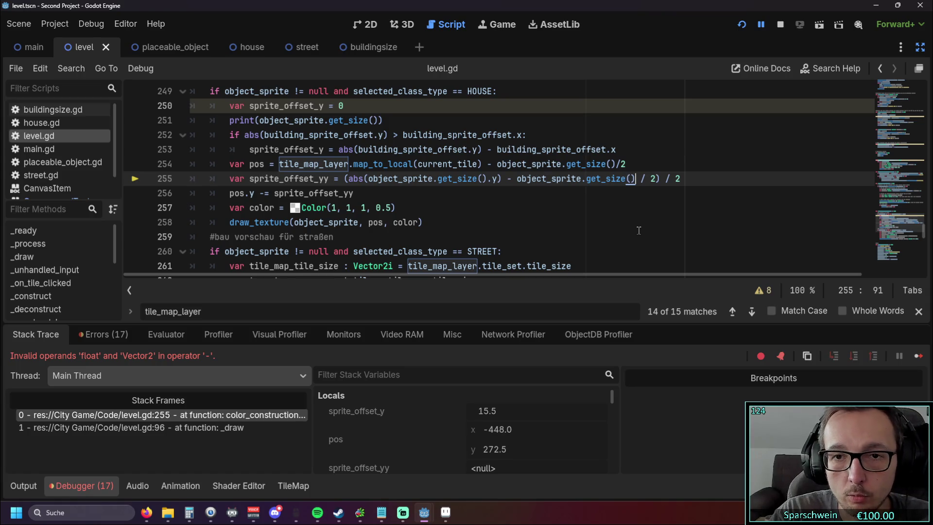
# Append .x to get_size, rerun, place six red houses on grid tiles, then close.
pyautogui.write('.x')
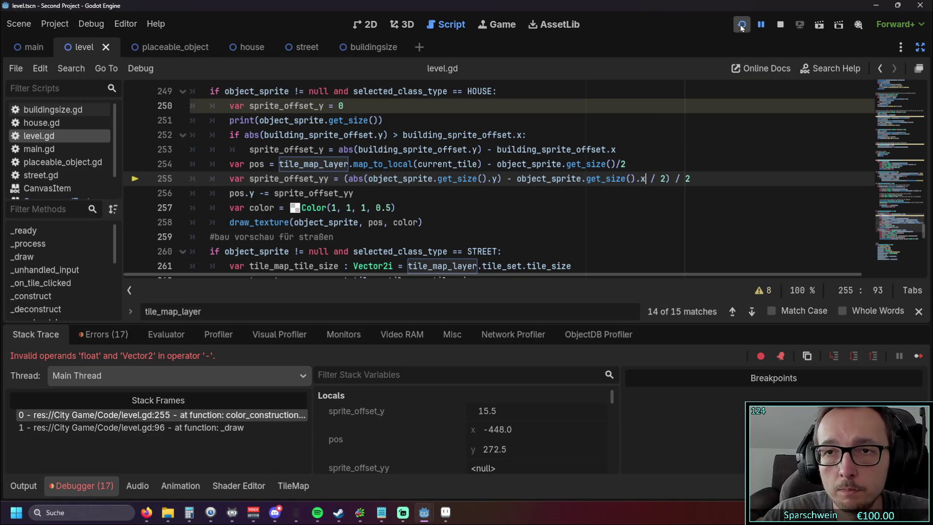
pyautogui.press('F5')
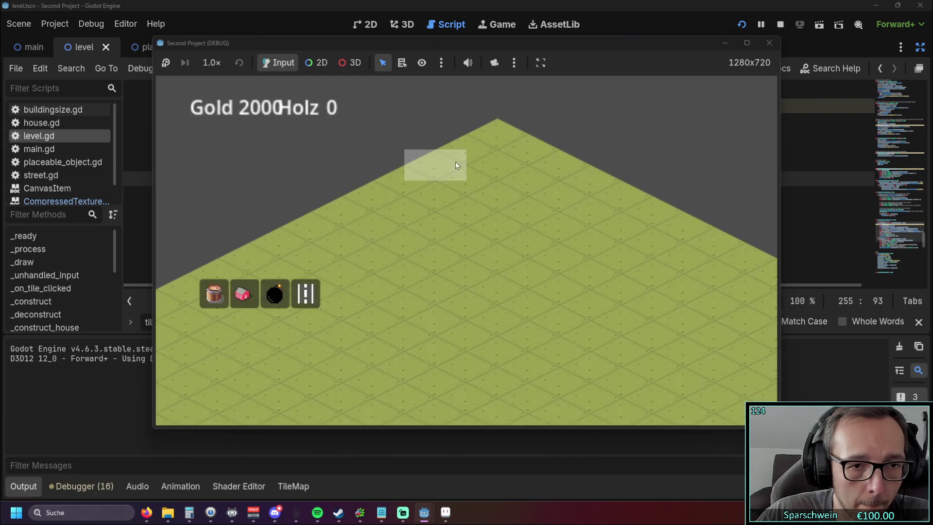
pyautogui.click(242, 294)
pyautogui.click(443, 259)
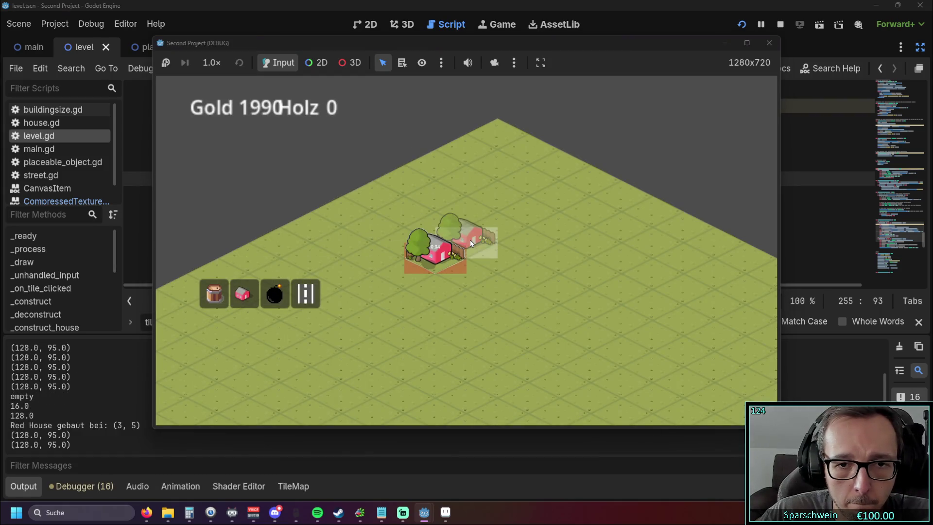
pyautogui.click(468, 241)
pyautogui.click(498, 227)
pyautogui.click(558, 257)
pyautogui.click(527, 278)
pyautogui.click(498, 289)
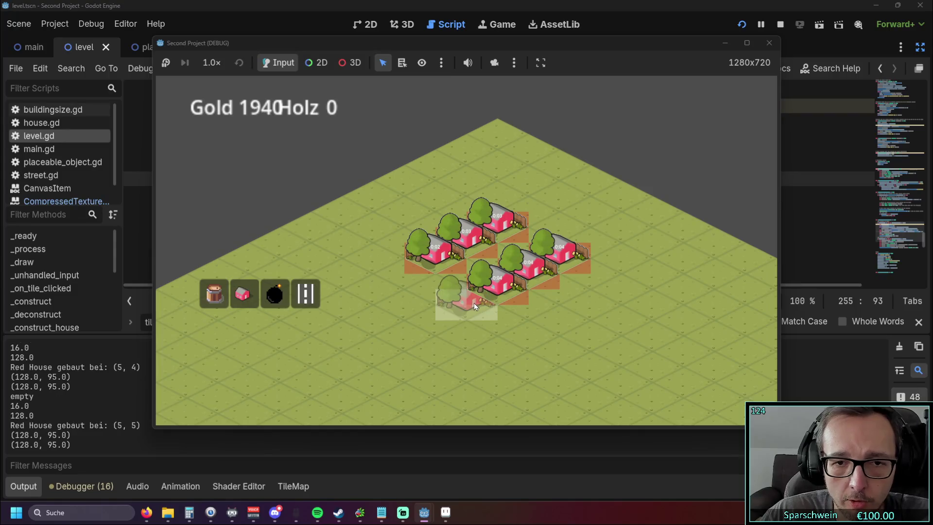
pyautogui.rightClick(518, 341)
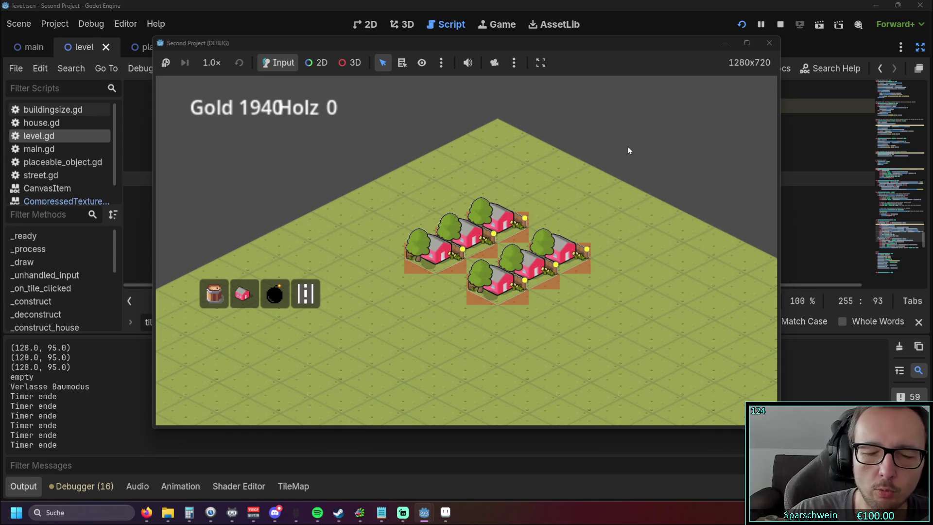
pyautogui.click(769, 42)
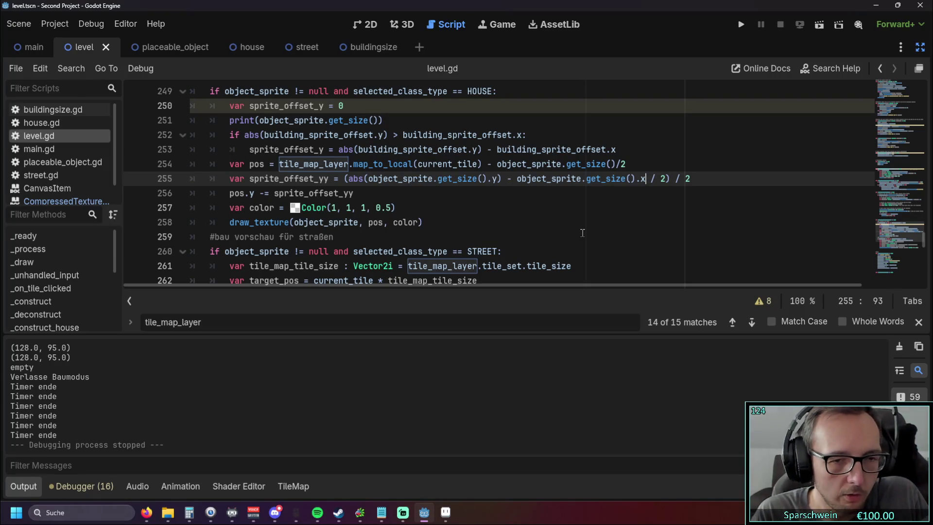
# In red_house_1x1.png, try a 192 canvas width in Canvas Size, then cancel without resizing.
pyautogui.click(446, 512)
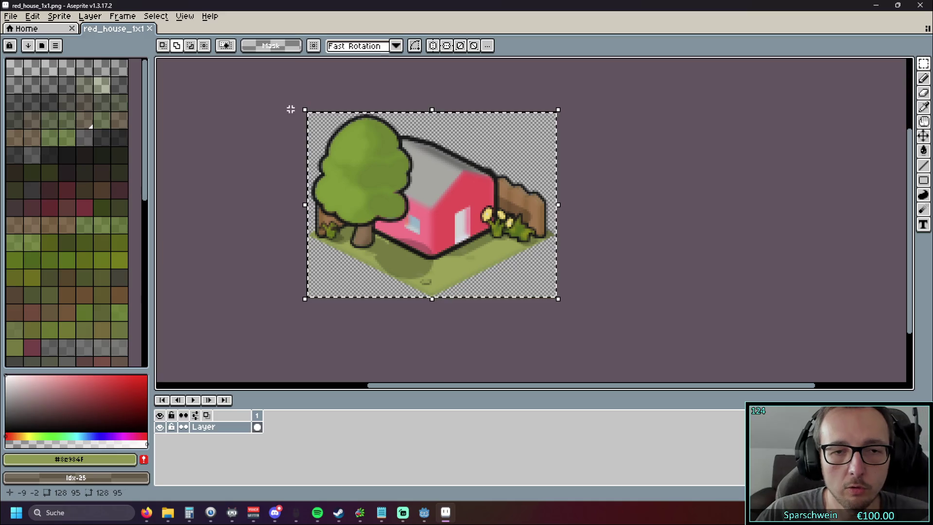
pyautogui.hotkey('ctrl', 'd')
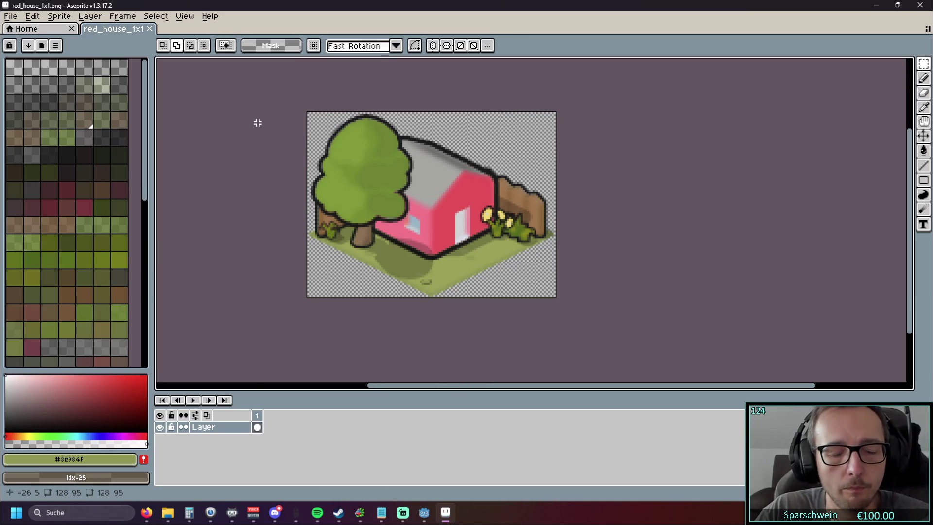
pyautogui.click(33, 16)
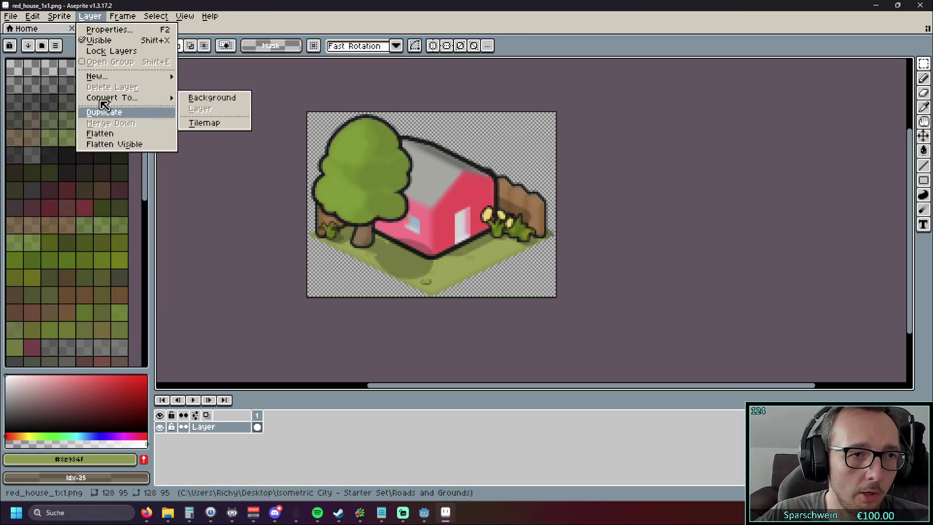
pyautogui.moveTo(60, 19)
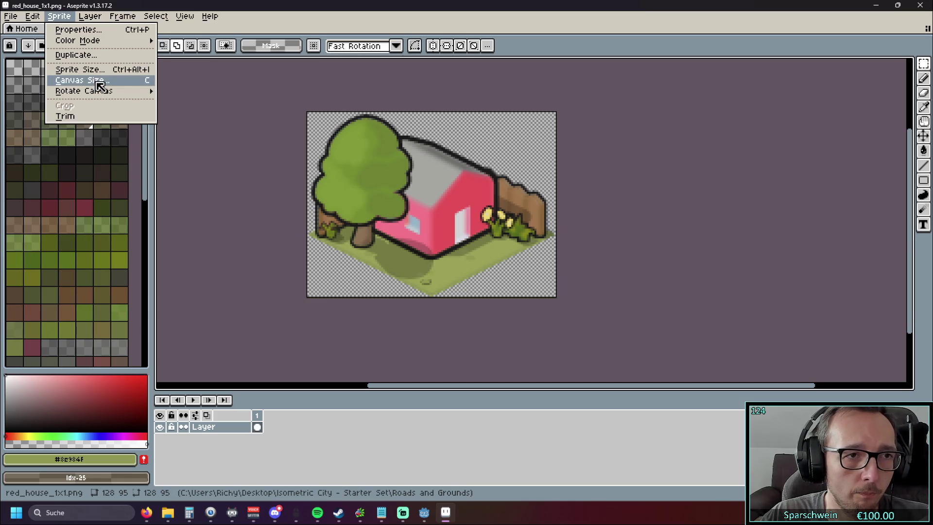
pyautogui.click(100, 81)
pyautogui.click(791, 96)
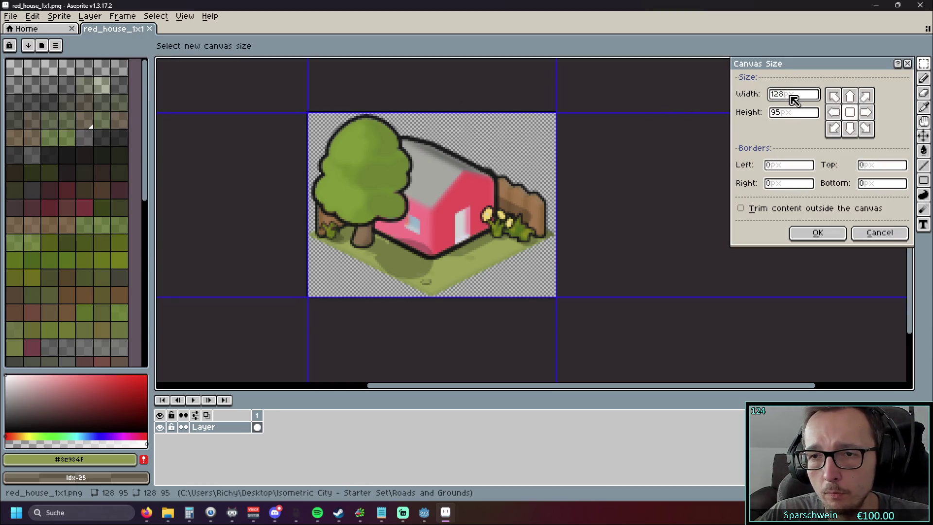
pyautogui.doubleClick(777, 94)
pyautogui.click(789, 114)
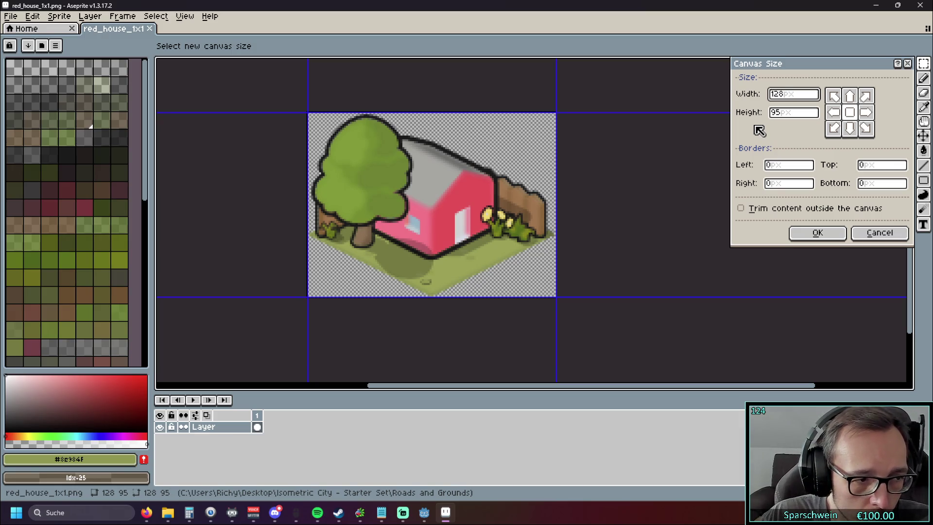
pyautogui.click(787, 114)
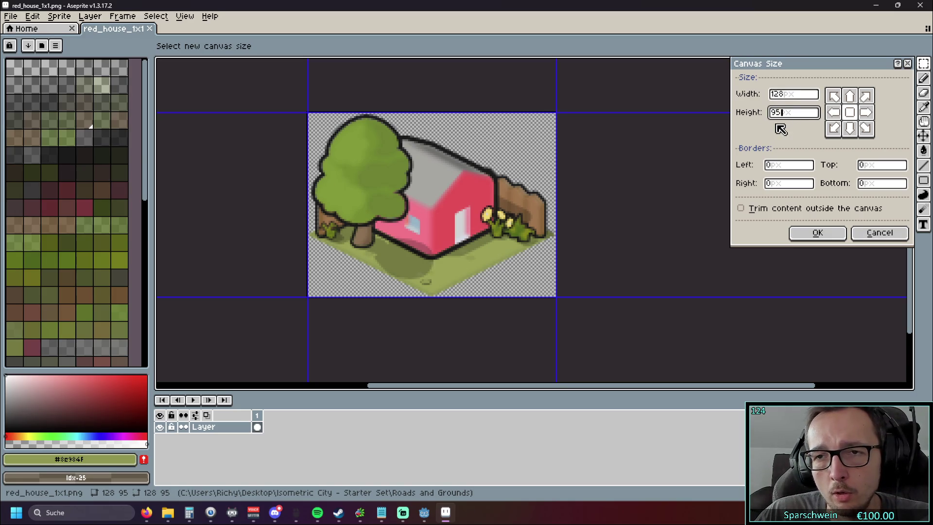
pyautogui.click(772, 96)
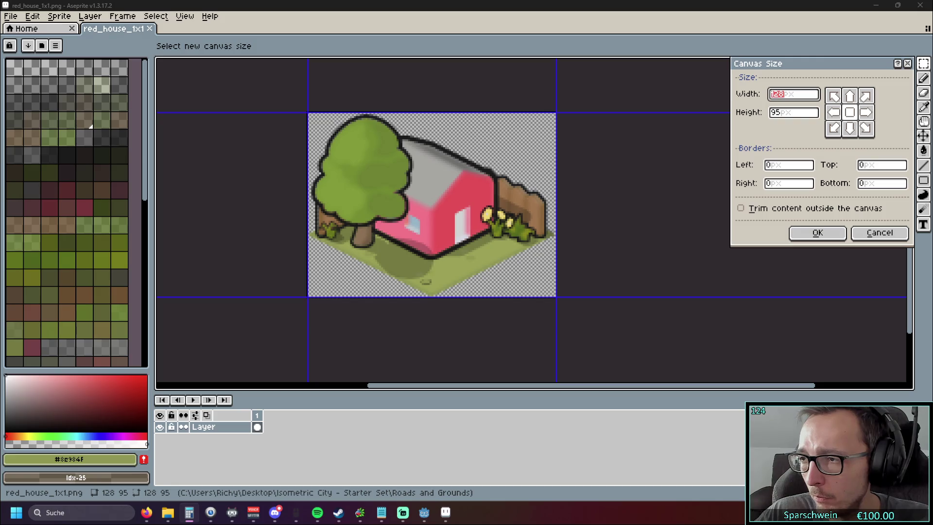
pyautogui.click(795, 97)
pyautogui.write('192')
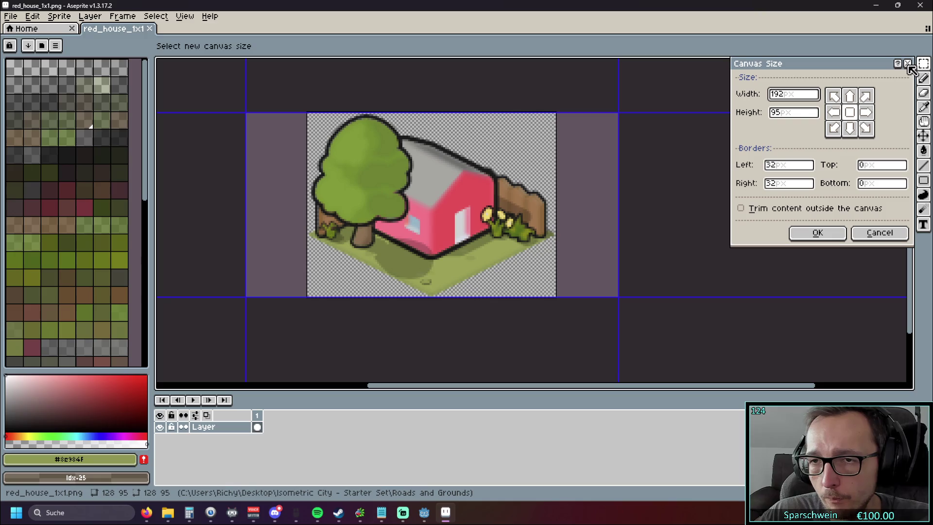
pyautogui.click(907, 65)
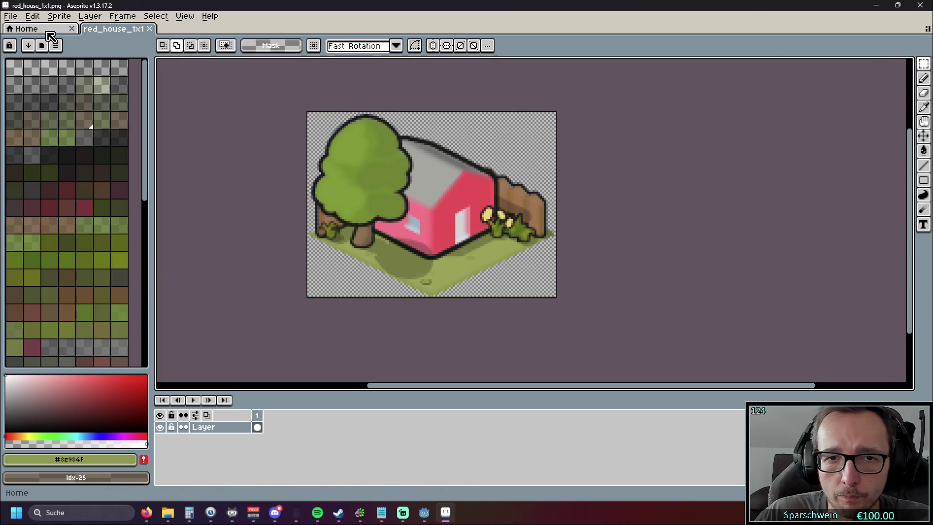
# Resize the canvas to 128×96 with a bottom-centre anchor, adding one row on top.
pyautogui.click(11, 16)
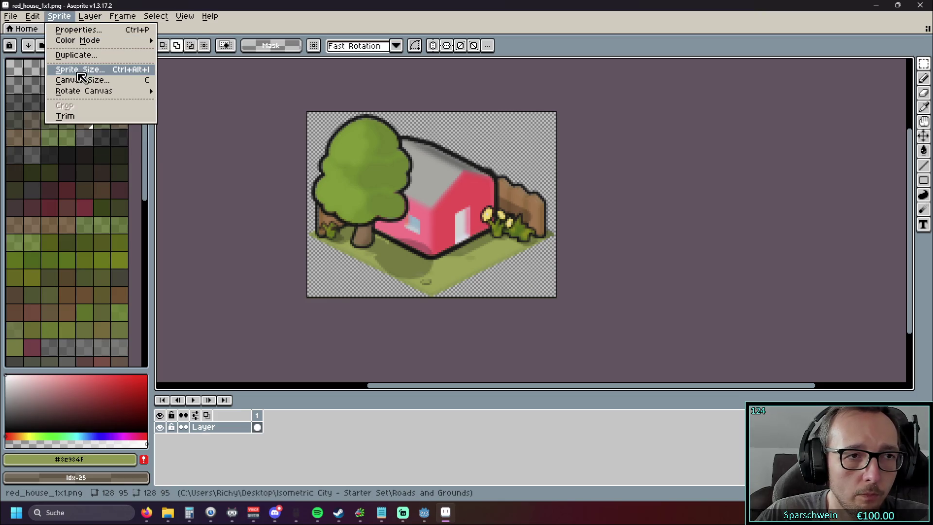
pyautogui.click(92, 82)
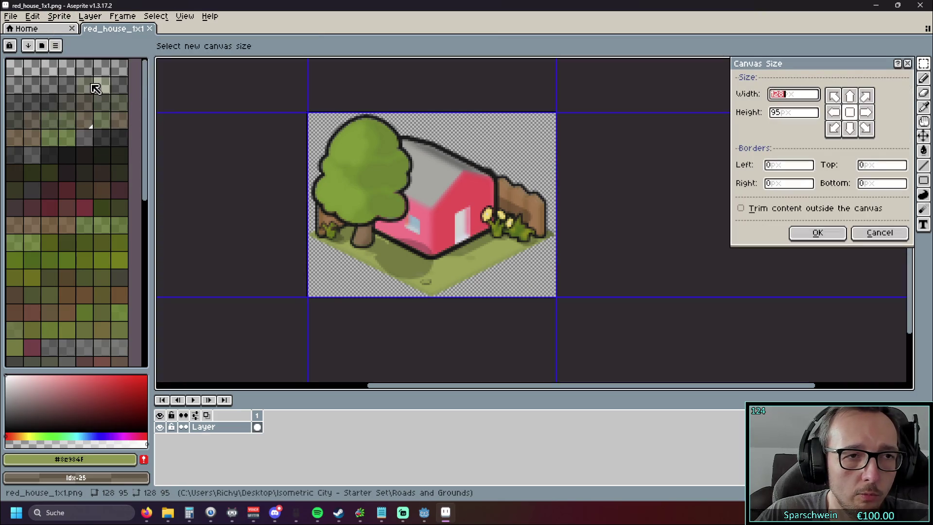
pyautogui.click(789, 119)
pyautogui.press('BackSpace')
pyautogui.write('6')
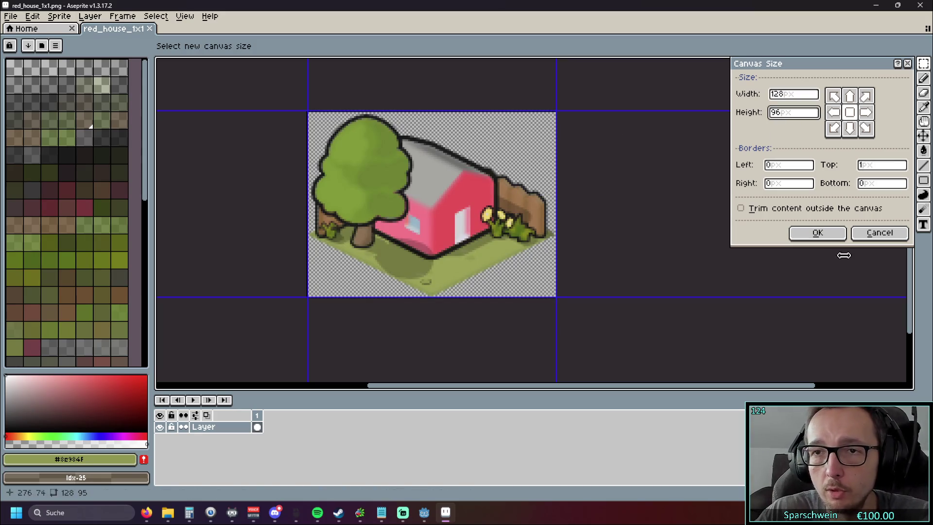
pyautogui.click(849, 130)
pyautogui.click(850, 130)
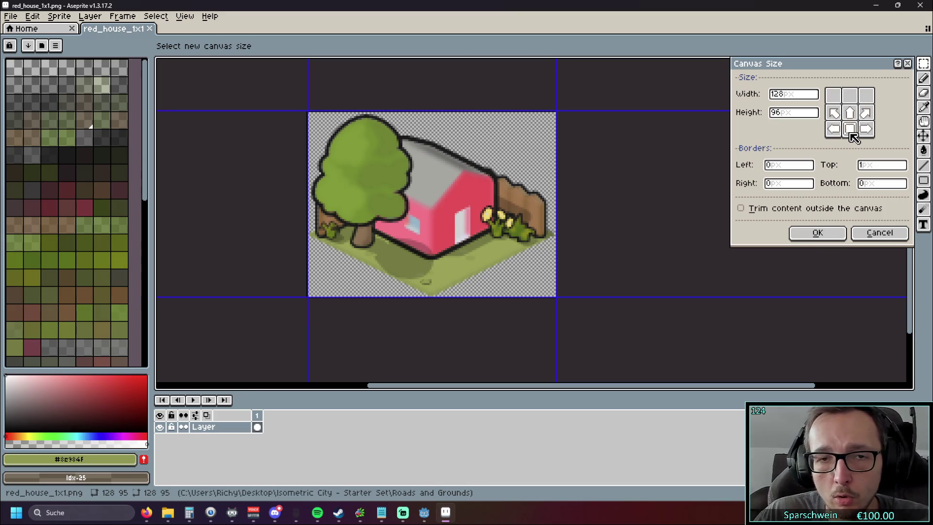
pyautogui.click(851, 113)
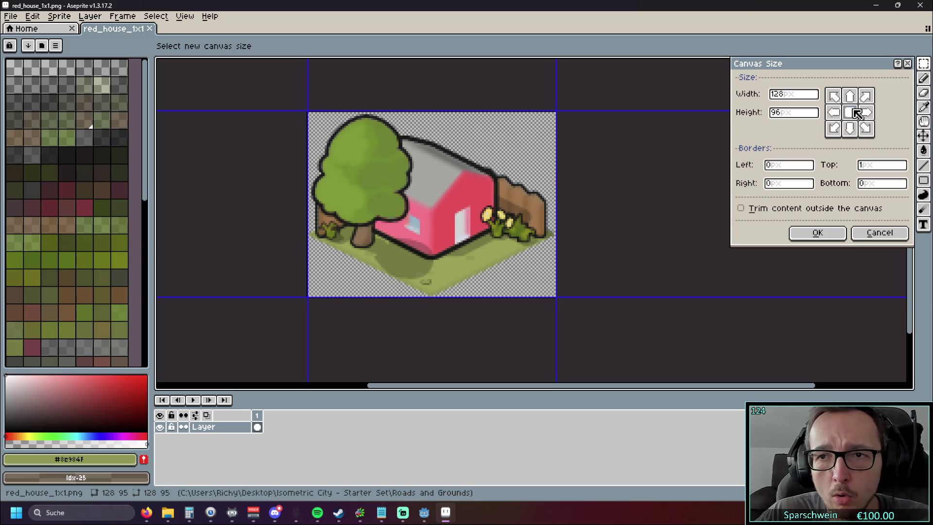
pyautogui.click(856, 97)
pyautogui.click(851, 117)
pyautogui.click(851, 130)
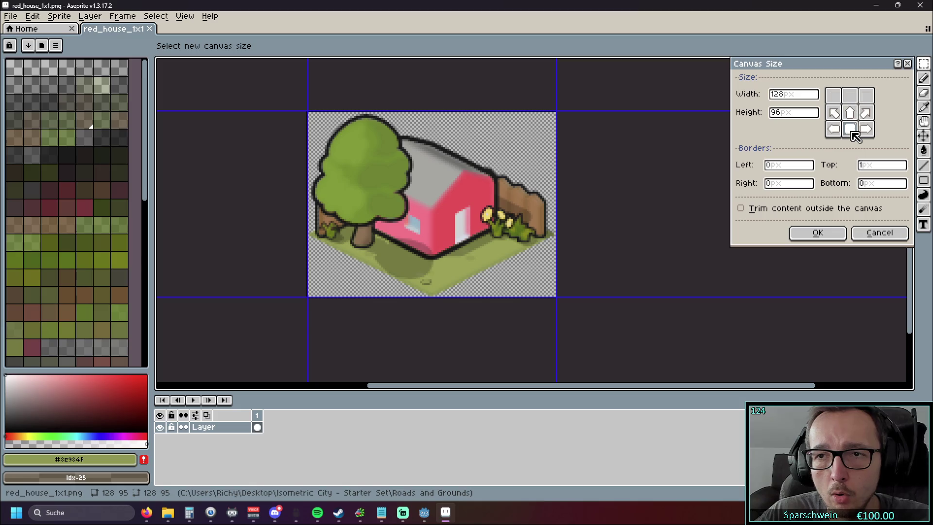
pyautogui.click(832, 235)
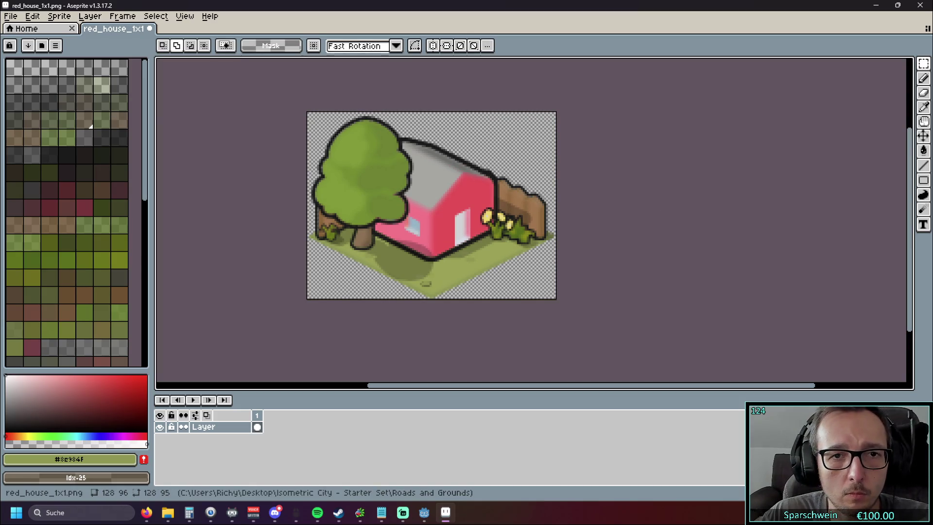
# Save red_house_1x1.png and return to Godot.
pyautogui.click(11, 16)
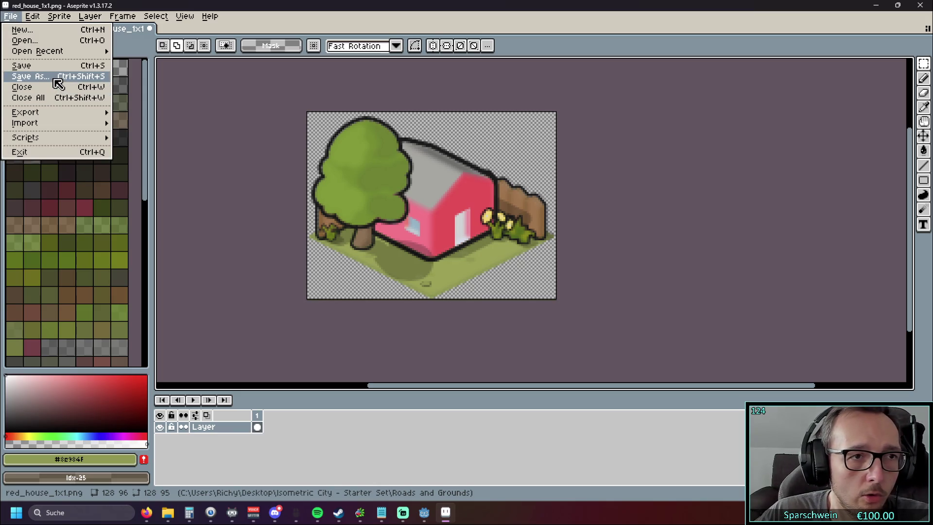
pyautogui.click(21, 66)
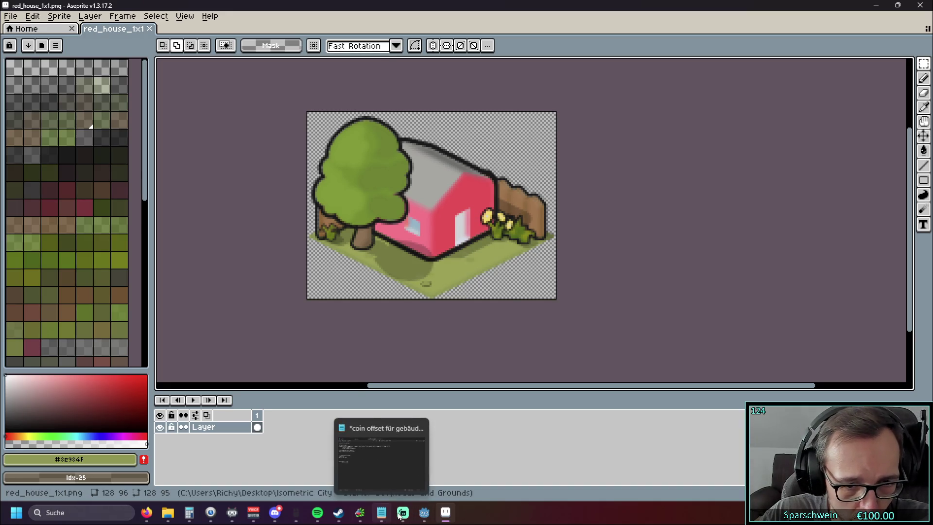
pyautogui.click(424, 513)
# On line 276, replace -15.5 with -16 and Vector2 with Vector2i for the red house offset.
pyautogui.scroll(-15, 389, 195)
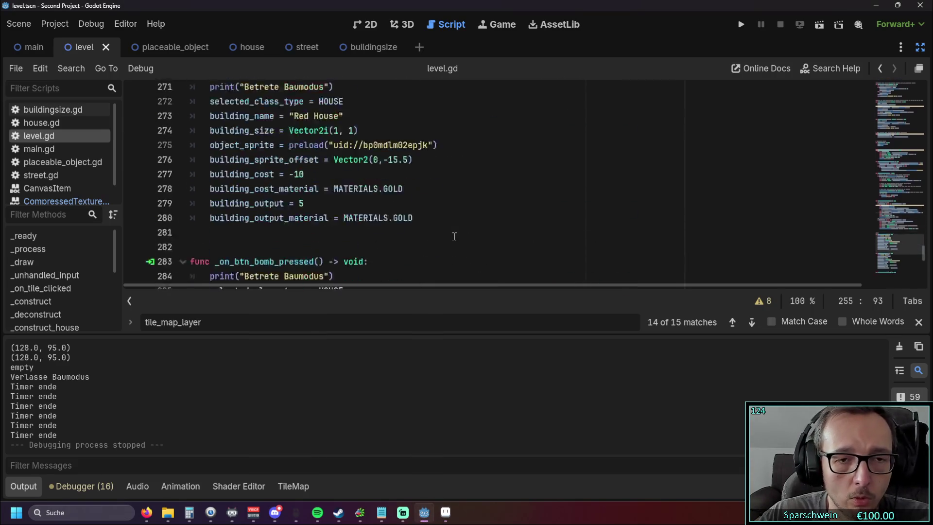
pyautogui.scroll(3, 433, 223)
pyautogui.scroll(1, 434, 224)
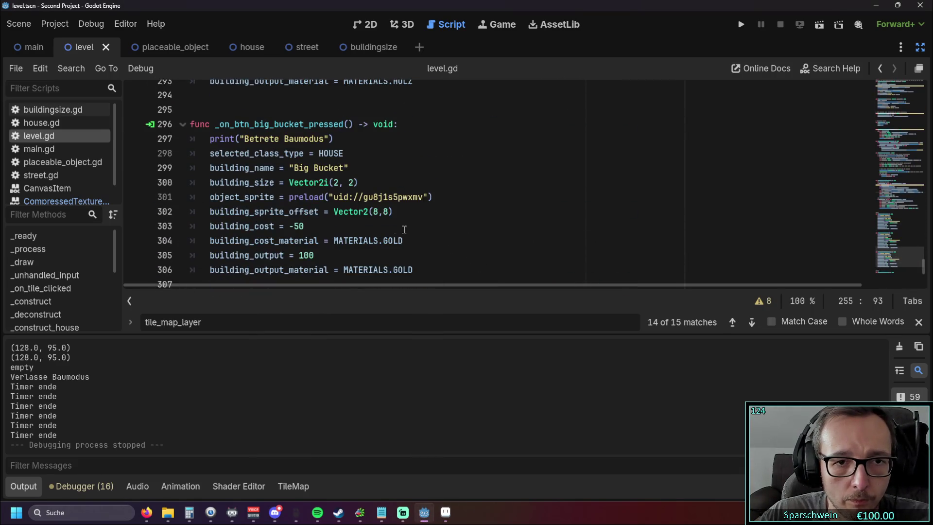
pyautogui.scroll(3, 394, 200)
pyautogui.scroll(4, 393, 160)
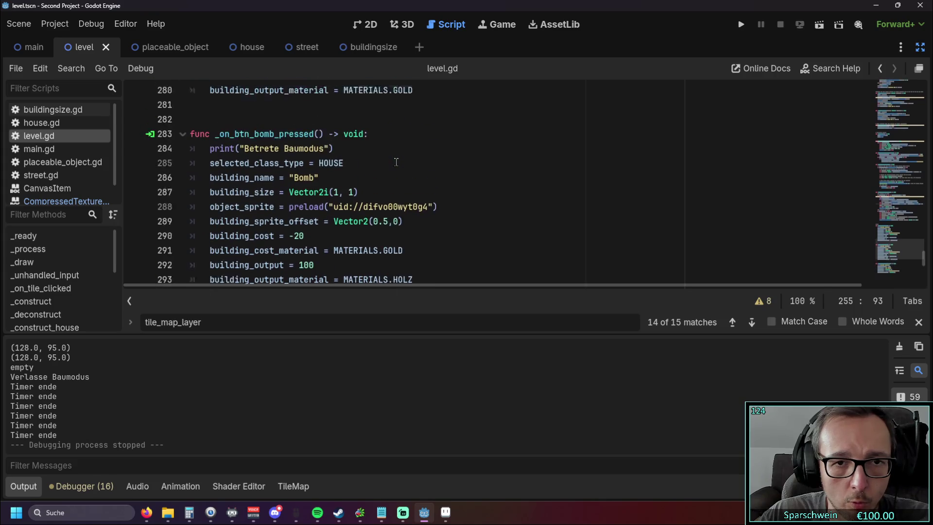
pyautogui.scroll(2, 396, 164)
pyautogui.moveTo(383, 182); pyautogui.dragTo(409, 182)
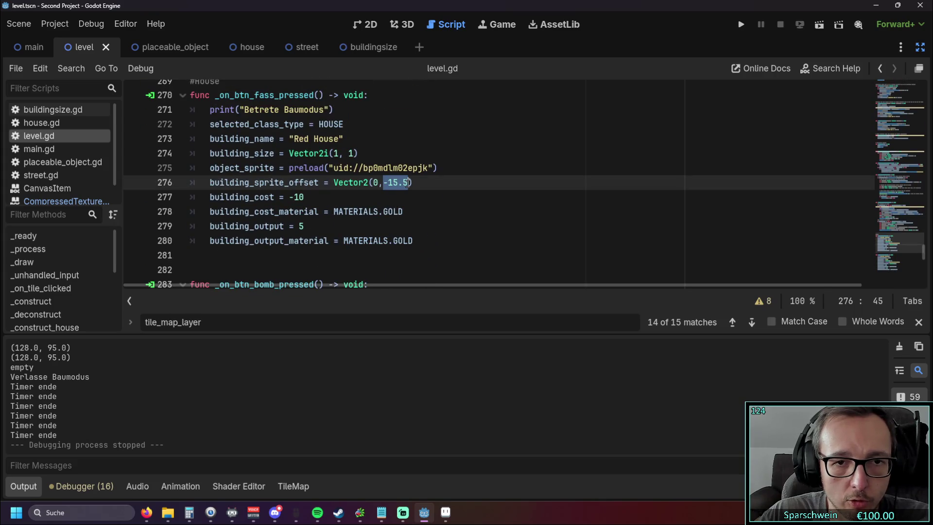
pyautogui.write('-16)')
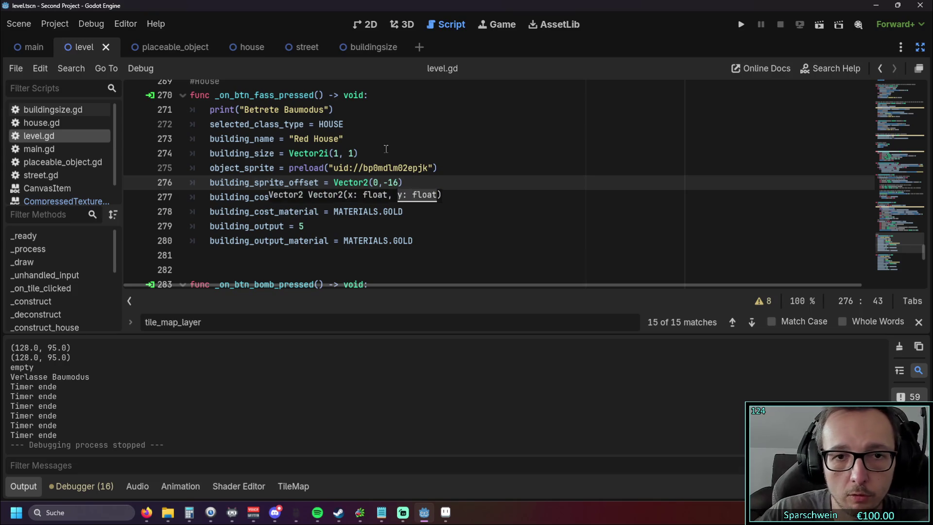
pyautogui.press('Left')
pyautogui.press('Left')
pyautogui.press('Left')
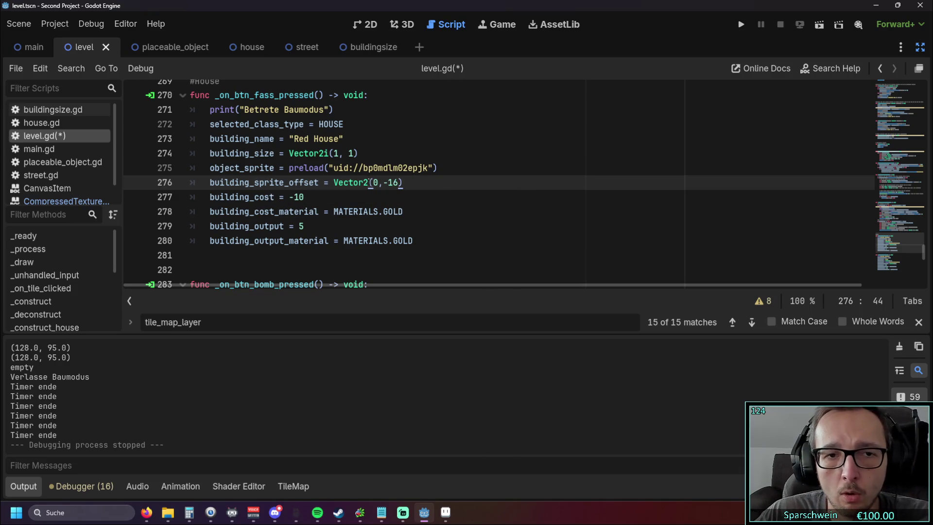
pyautogui.write('i')
pyautogui.click(518, 194)
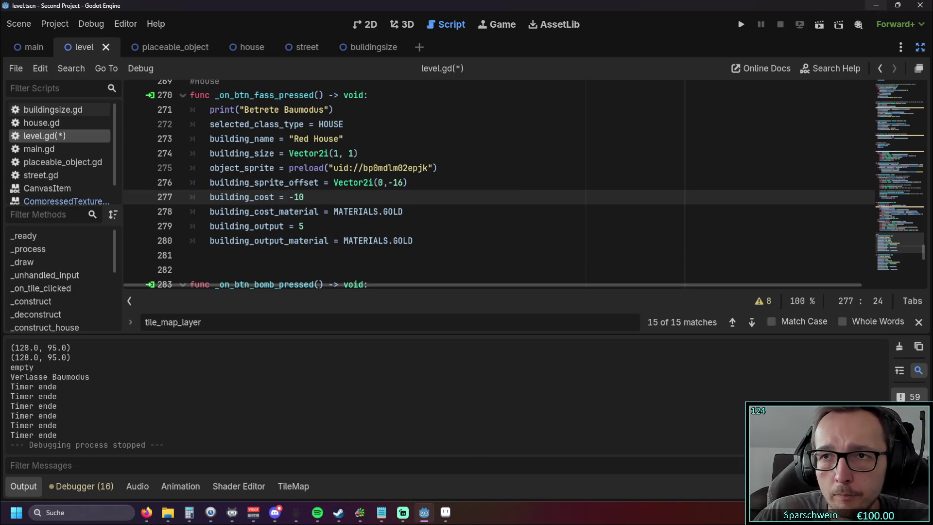
pyautogui.click(879, 9)
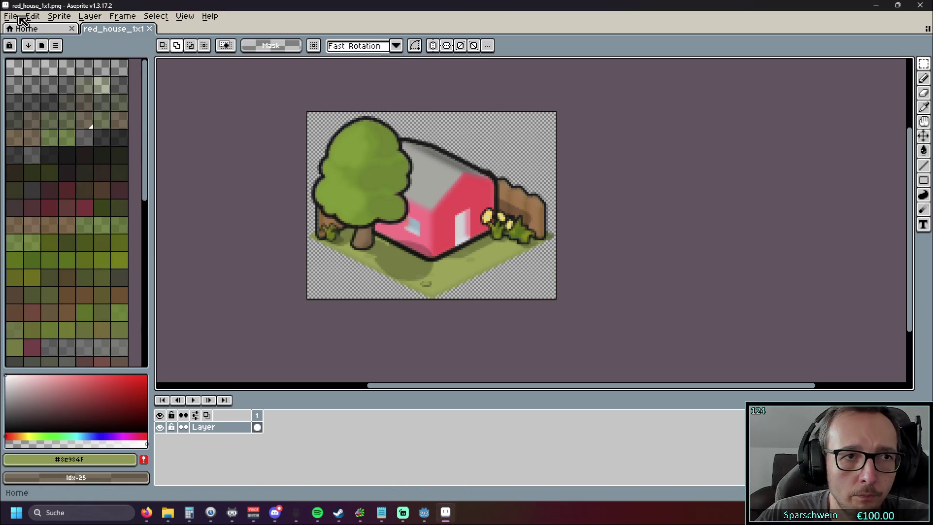
# Enlarge the canvas to 192×144 anchored at the top-left.
pyautogui.click(59, 16)
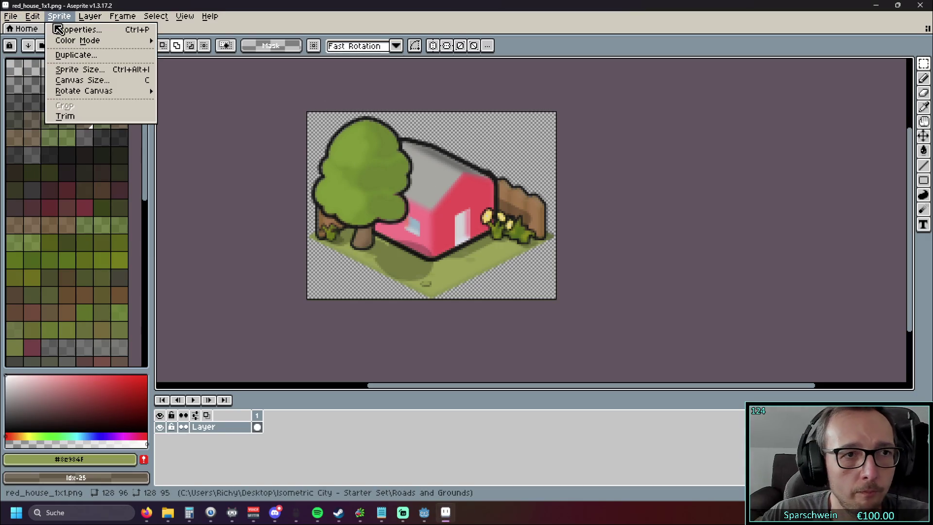
pyautogui.click(82, 80)
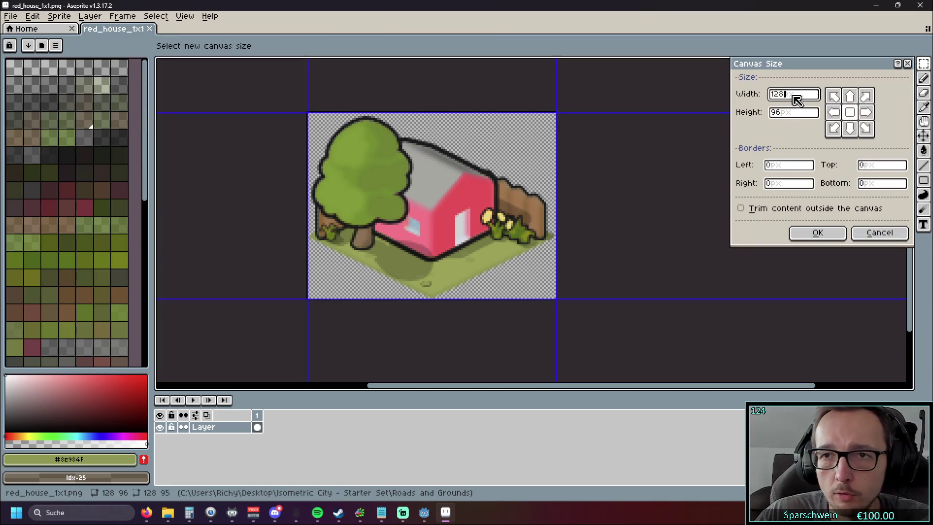
pyautogui.write('1')
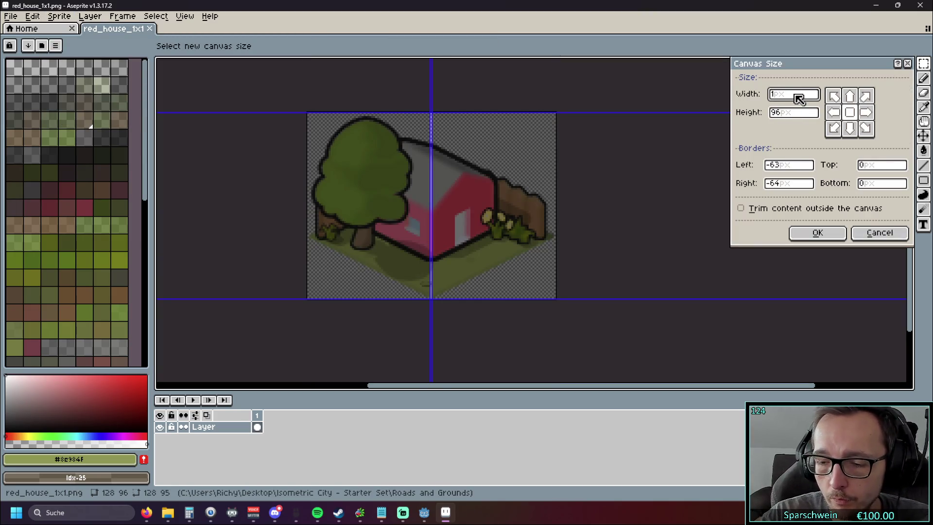
pyautogui.write('92')
pyautogui.click(793, 114)
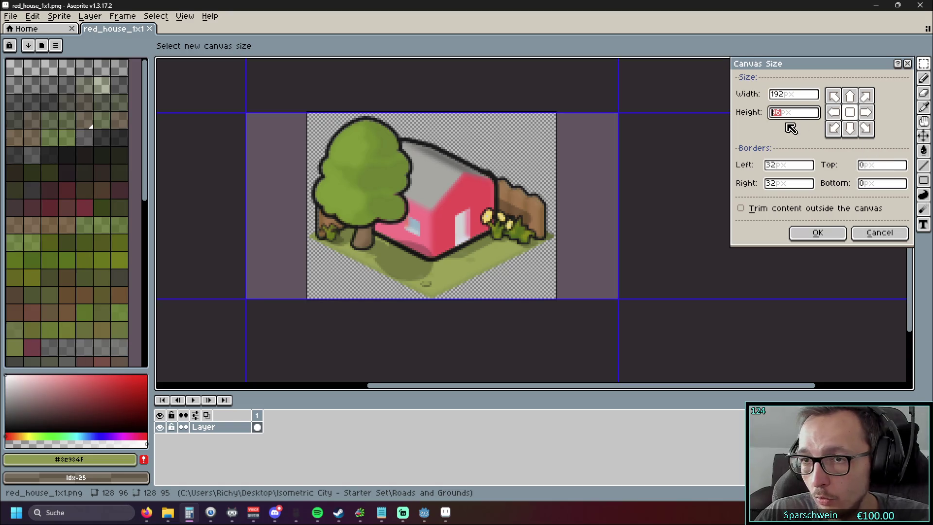
pyautogui.write('144')
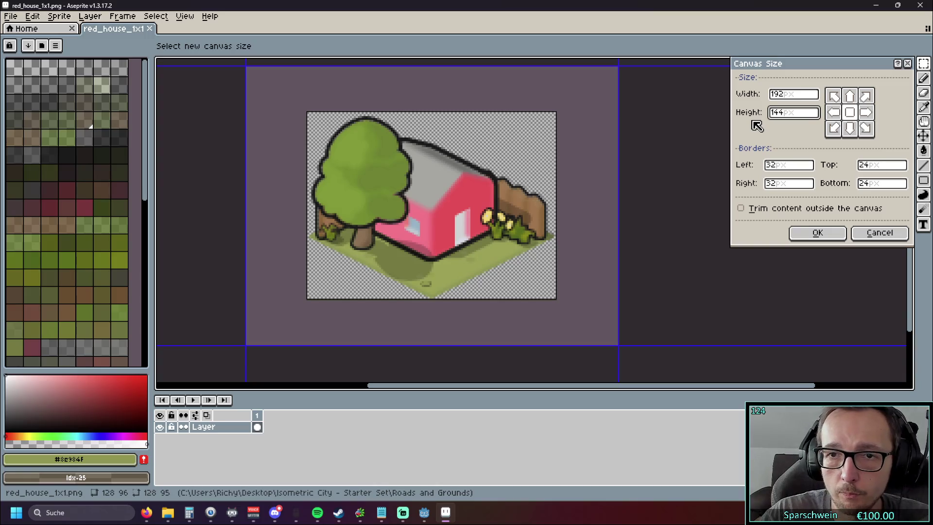
pyautogui.click(833, 96)
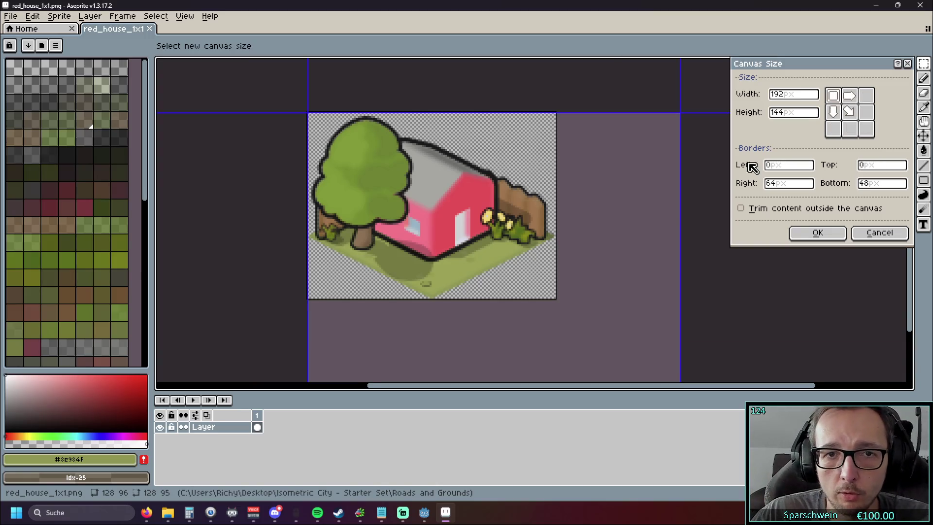
pyautogui.scroll(-2, 714, 246)
pyautogui.click(817, 233)
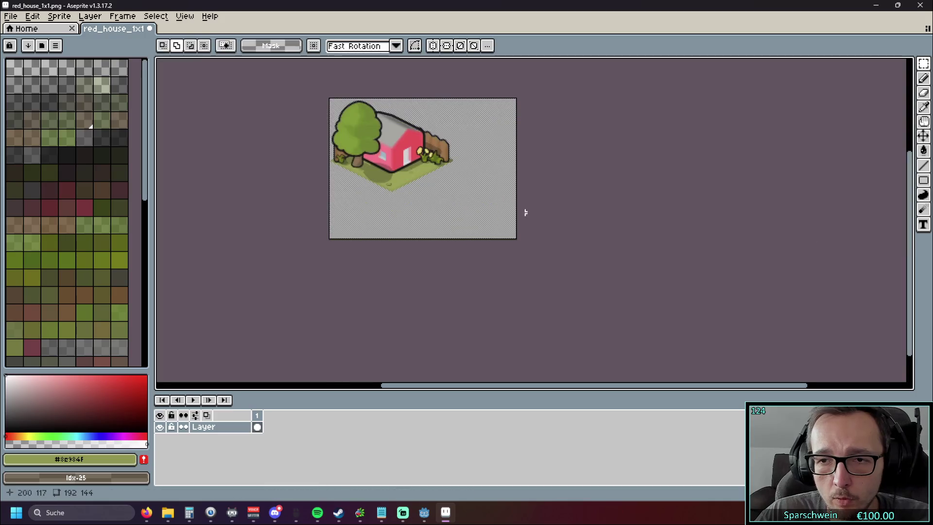
# Test-copy the house to the lower-right with the selection tool, then undo it.
pyautogui.scroll(1, 505, 200)
pyautogui.scroll(-1, 490, 160)
pyautogui.moveTo(510, 134); pyautogui.dragTo(308, 261)
pyautogui.scroll(2, 377, 242)
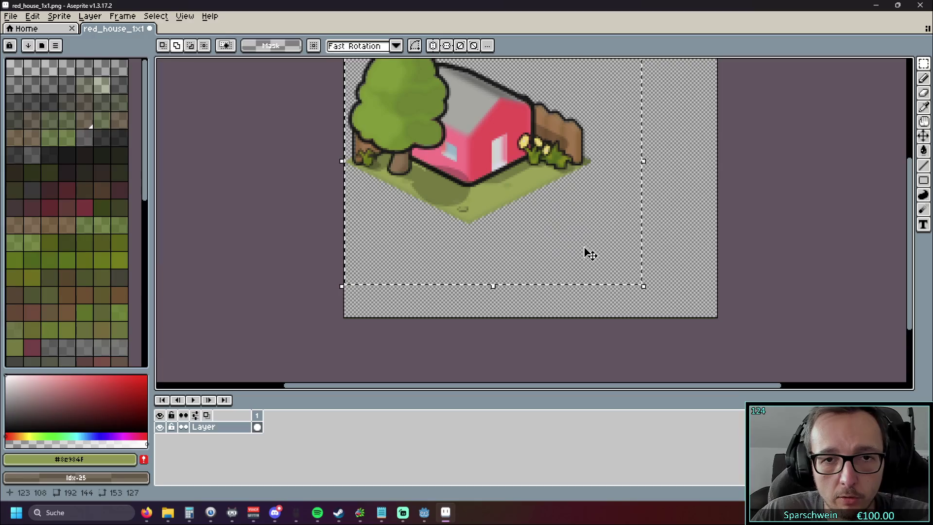
pyautogui.moveTo(443, 160)
pyautogui.mouseDown()
pyautogui.moveTo(512, 214)
pyautogui.moveTo(459, 177)
pyautogui.mouseUp()
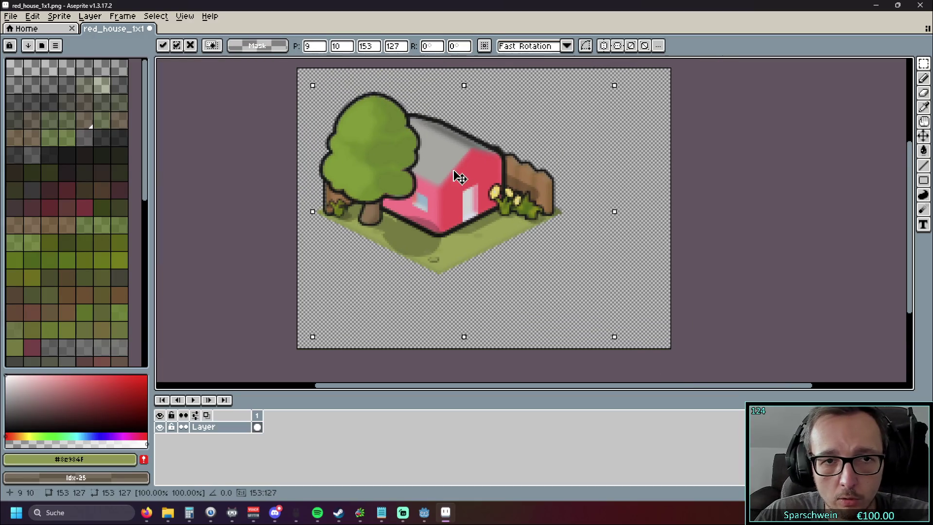
pyautogui.press('Escape')
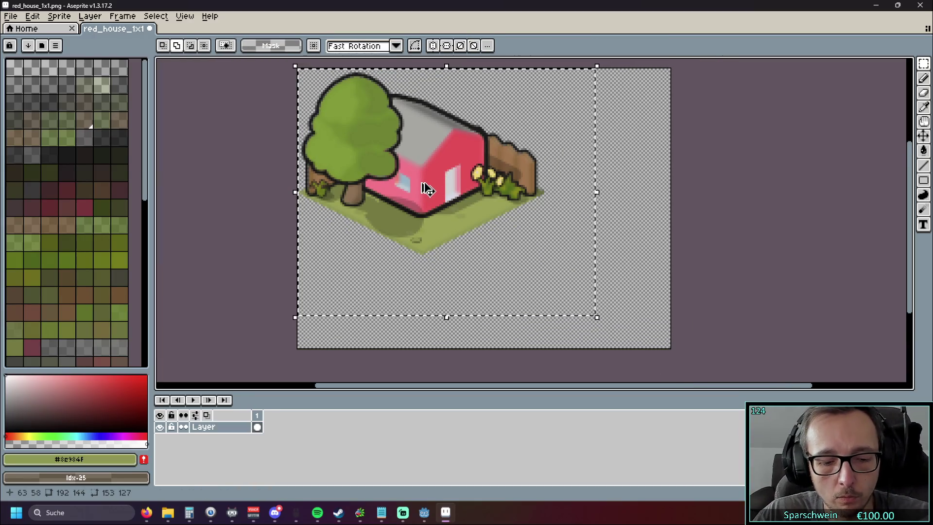
pyautogui.moveTo(389, 187)
pyautogui.mouseDown()
pyautogui.moveTo(510, 214)
pyautogui.moveTo(589, 260)
pyautogui.moveTo(529, 227)
pyautogui.mouseUp()
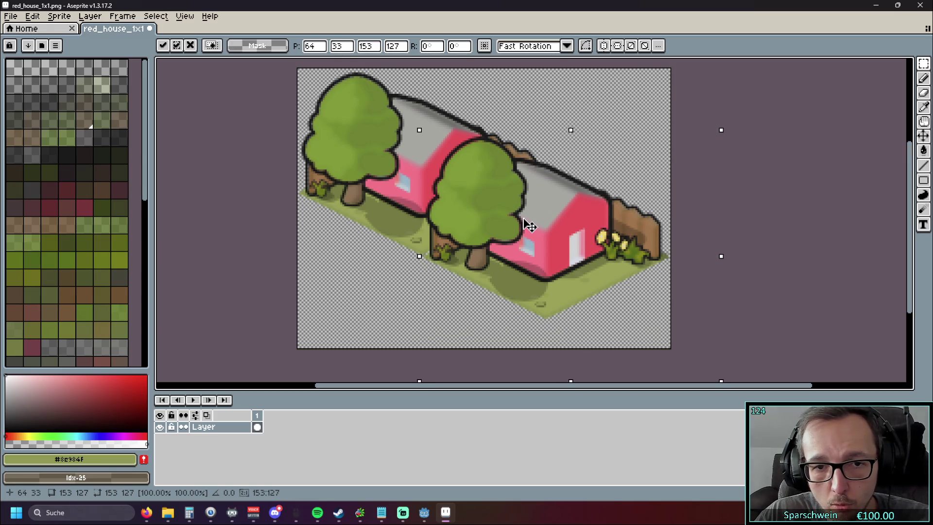
pyautogui.click(232, 218)
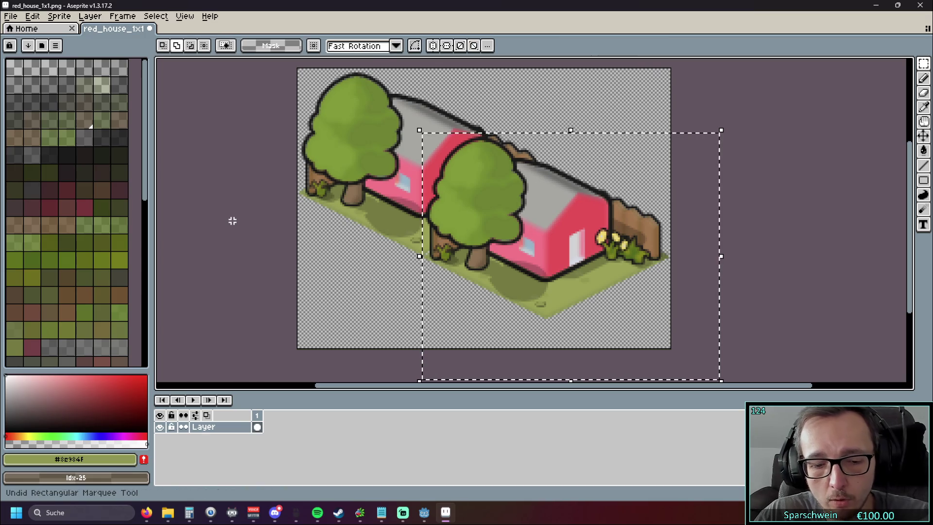
pyautogui.hotkey('ctrl', 'z')
pyautogui.hotkey('ctrl', 'z')
pyautogui.hotkey('ctrl', 'z')
pyautogui.click(34, 18)
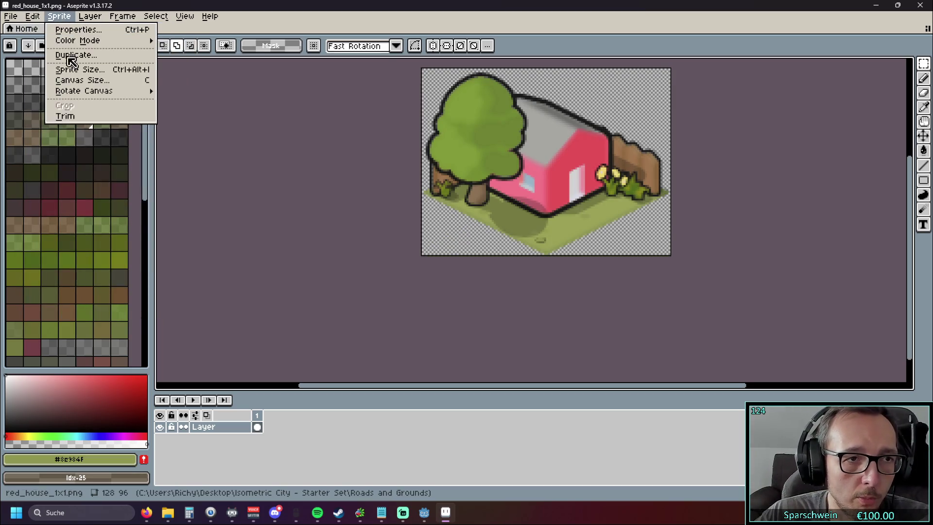
# Resize the canvas to 192×120 anchored at the top-left.
pyautogui.moveTo(92, 97)
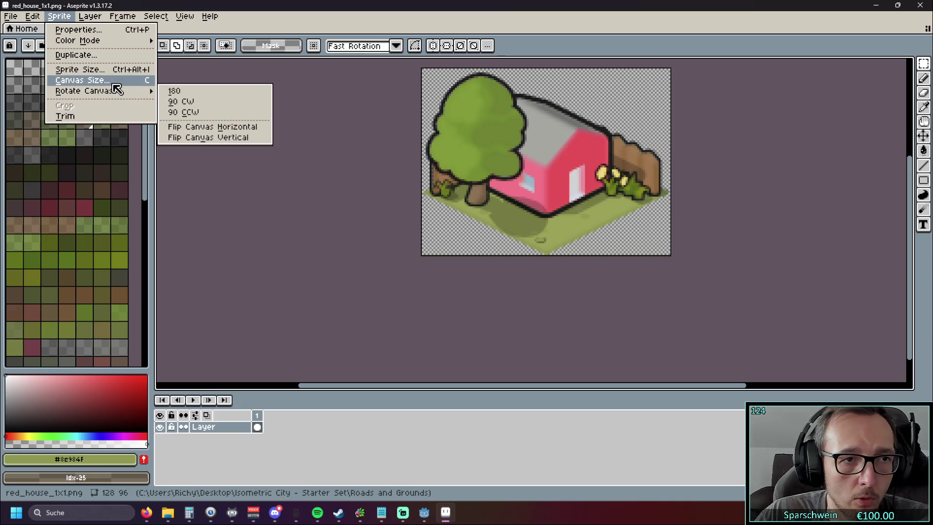
pyautogui.click(83, 80)
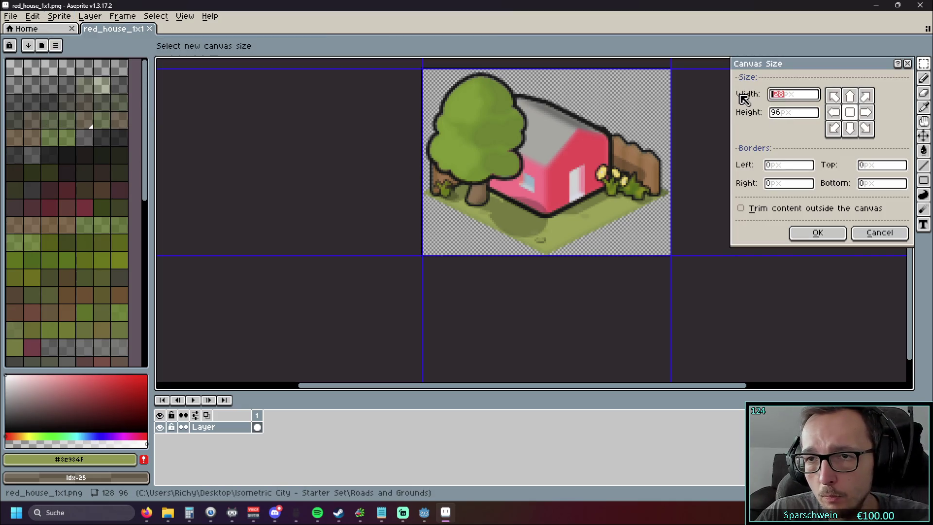
pyautogui.write('1')
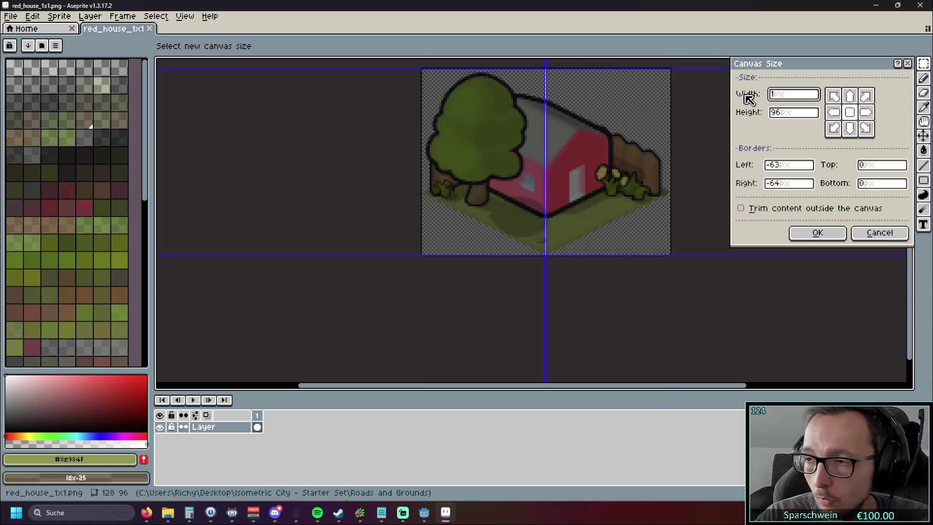
pyautogui.write('92')
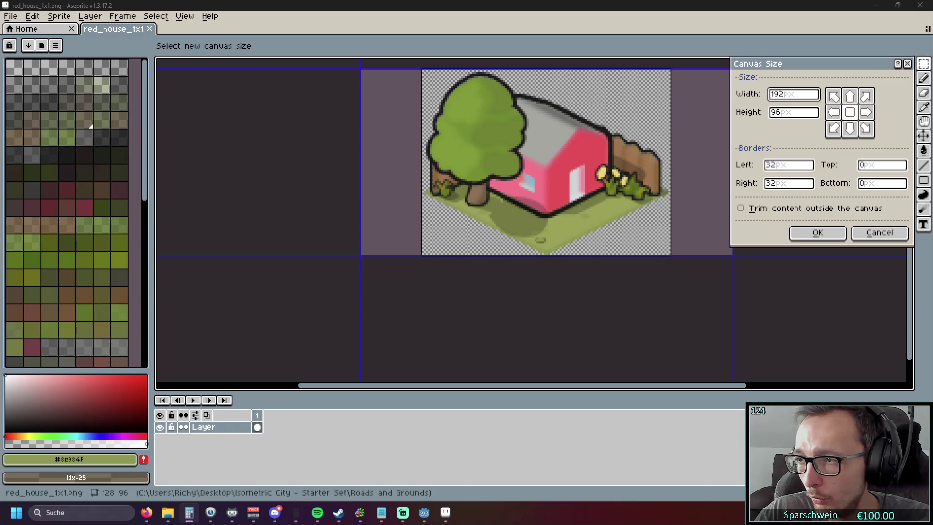
pyautogui.moveTo(800, 113); pyautogui.dragTo(761, 114)
pyautogui.write('120')
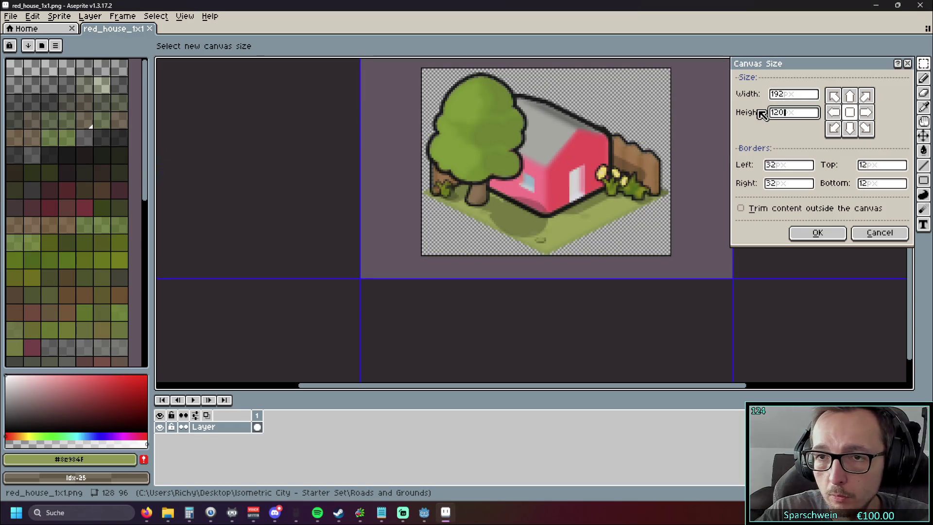
pyautogui.click(834, 96)
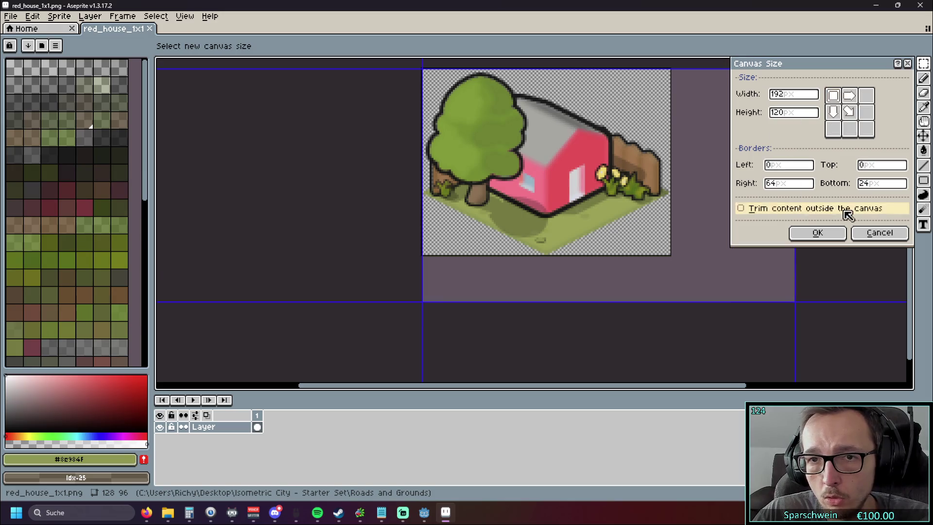
pyautogui.click(826, 233)
# Try placing a copy of the house lower-right, then undo it.
pyautogui.moveTo(294, 306)
pyautogui.mouseDown()
pyautogui.moveTo(534, 93)
pyautogui.moveTo(599, 56)
pyautogui.mouseUp()
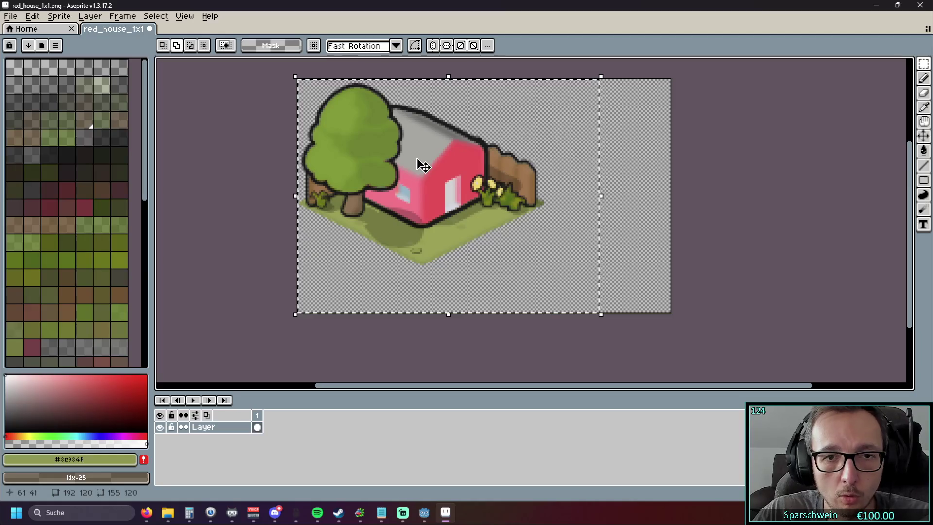
pyautogui.moveTo(421, 163)
pyautogui.mouseDown()
pyautogui.moveTo(599, 264)
pyautogui.moveTo(458, 173)
pyautogui.moveTo(558, 243)
pyautogui.moveTo(541, 235)
pyautogui.moveTo(548, 211)
pyautogui.moveTo(539, 237)
pyautogui.mouseUp()
pyautogui.press('Escape')
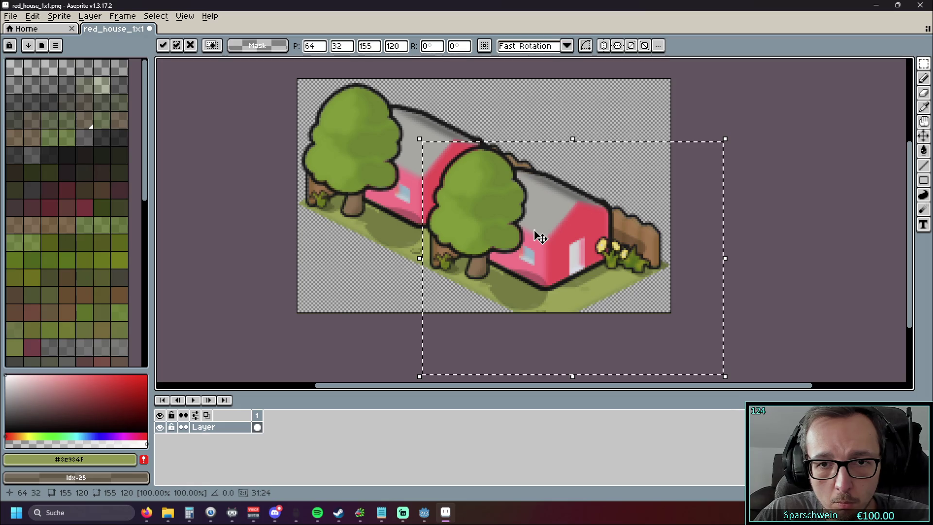
pyautogui.click(271, 194)
pyautogui.click(103, 19)
pyautogui.click(250, 227)
pyautogui.hotkey('ctrl', 'z')
pyautogui.hotkey('ctrl', 'z')
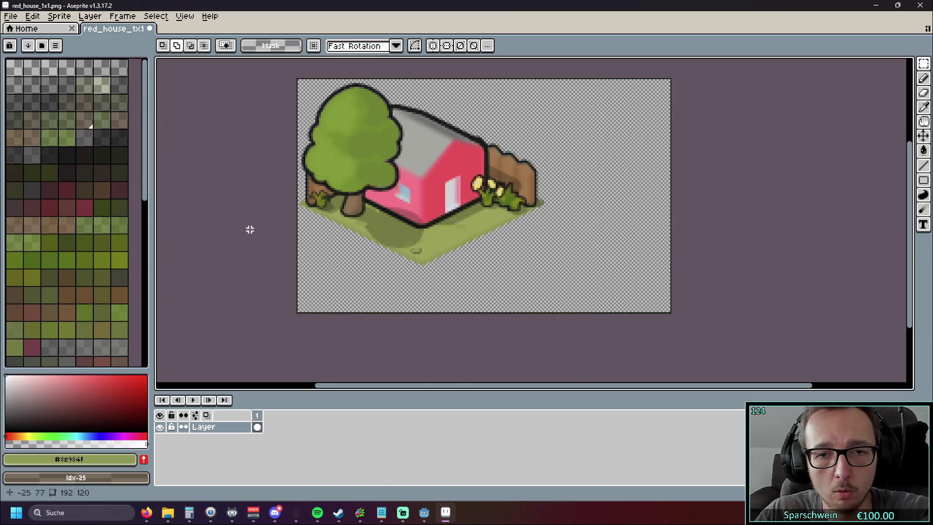
# Change the canvas height to 144 in Canvas Size and apply it.
pyautogui.click(67, 20)
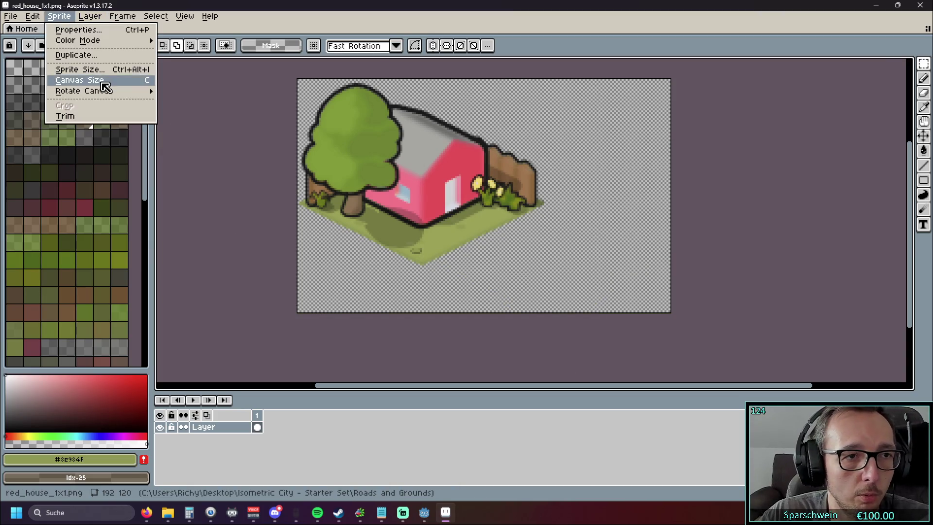
pyautogui.click(81, 80)
pyautogui.click(775, 112)
pyautogui.write('144')
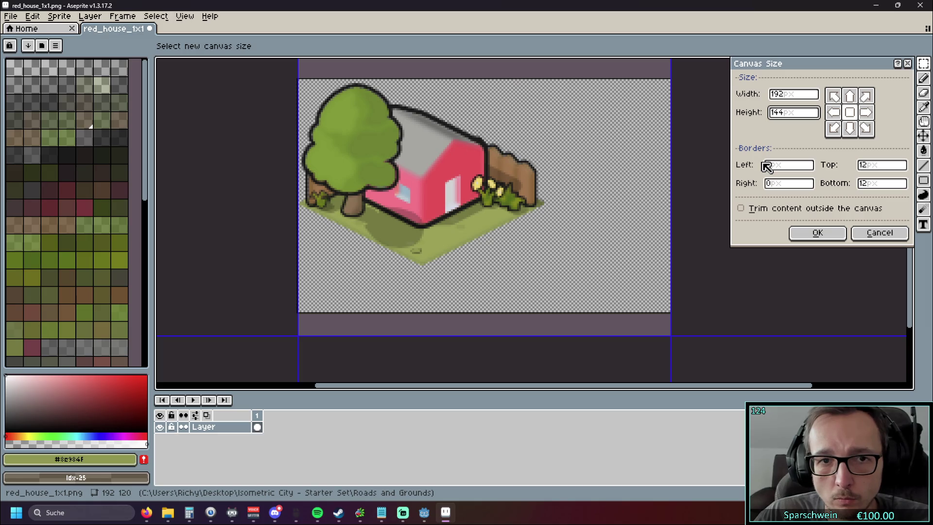
pyautogui.click(819, 233)
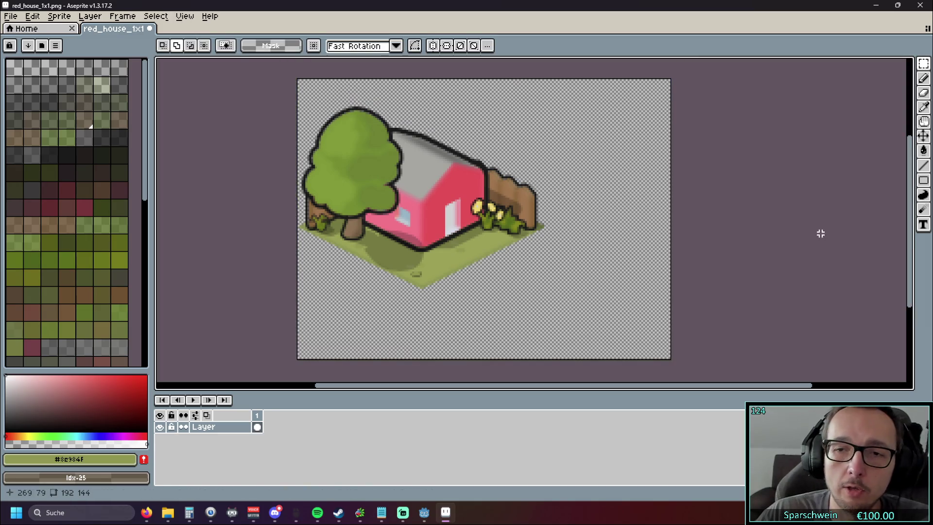
pyautogui.click(11, 17)
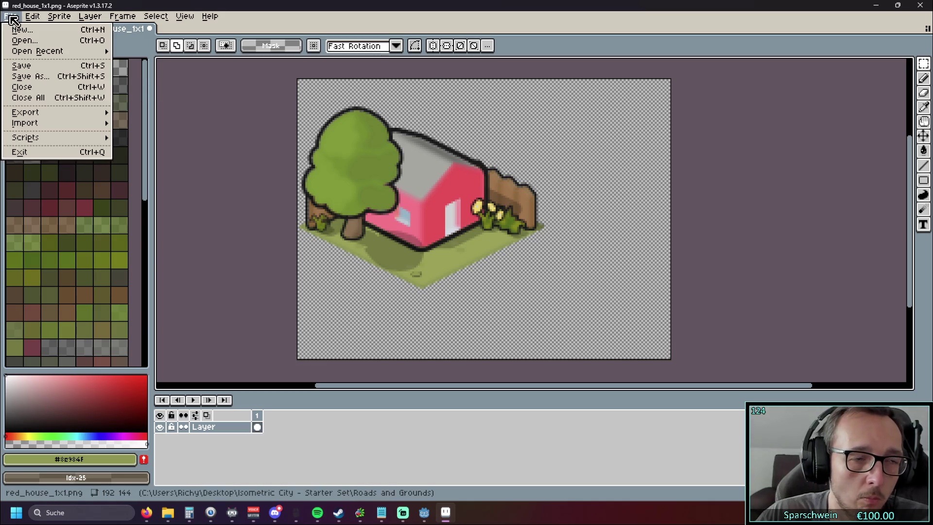
# Select the house and tree artwork and drag a copy right and down.
pyautogui.click(11, 19)
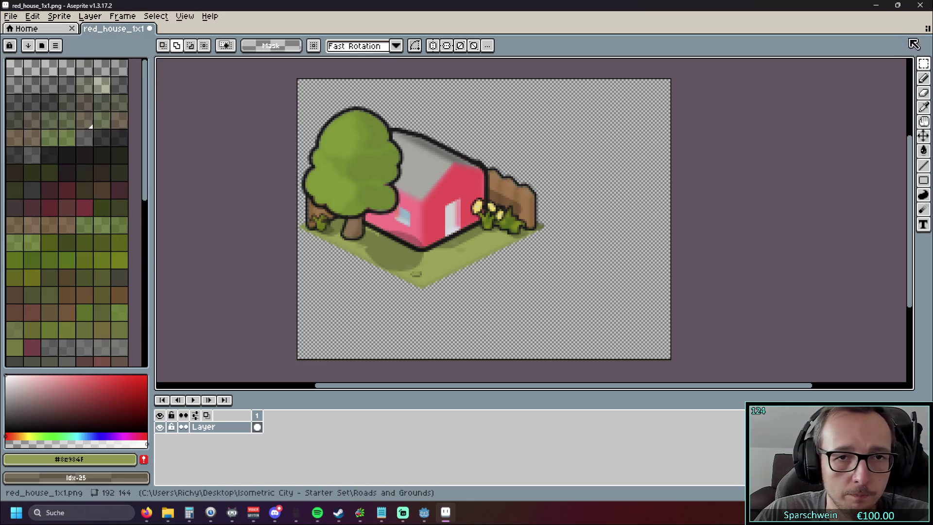
pyautogui.moveTo(616, 77)
pyautogui.mouseDown()
pyautogui.moveTo(612, 187)
pyautogui.moveTo(246, 323)
pyautogui.moveTo(265, 317)
pyautogui.mouseUp()
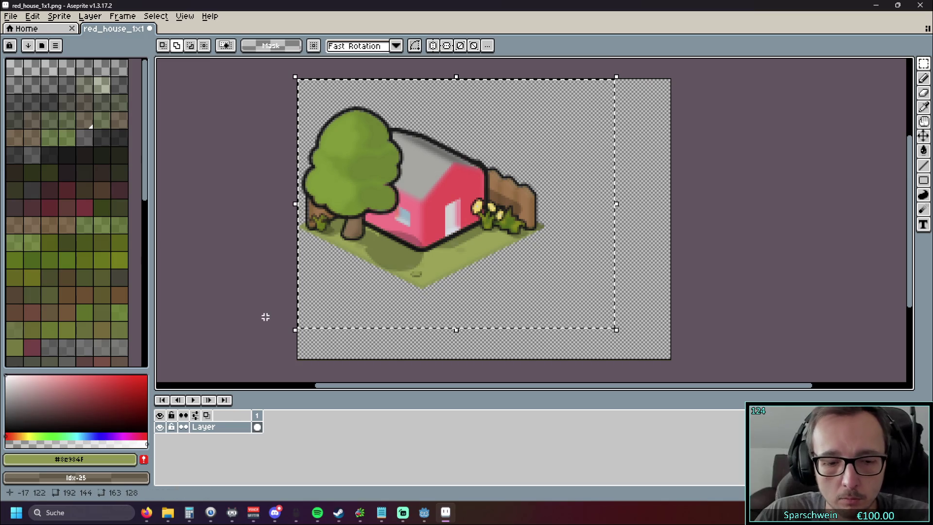
pyautogui.click(425, 253)
pyautogui.moveTo(425, 252)
pyautogui.mouseDown()
pyautogui.moveTo(560, 229)
pyautogui.moveTo(602, 235)
pyautogui.moveTo(594, 234)
pyautogui.mouseUp()
# Align the copy at offset 64,32 while zoomed in, then commit it and deselect.
pyautogui.scroll(3, 469, 261)
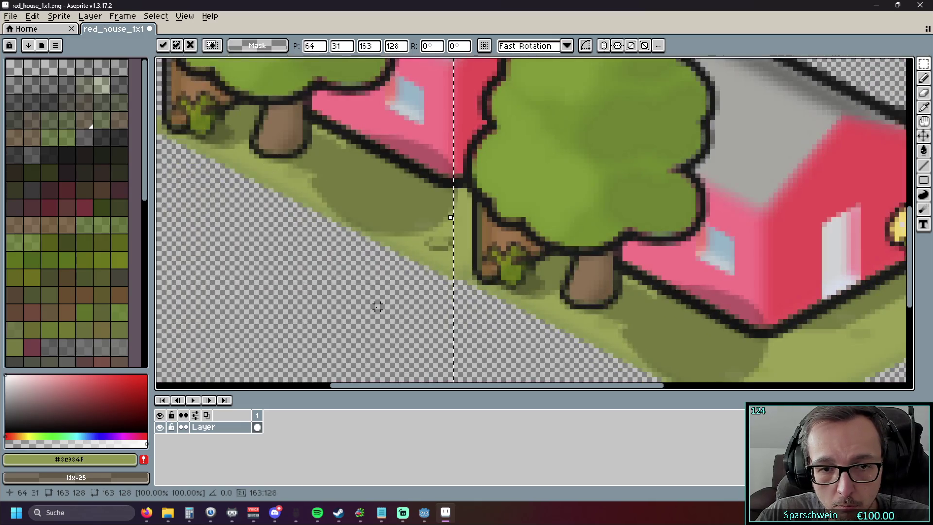
pyautogui.hscroll(3, 377, 306)
pyautogui.moveTo(758, 200)
pyautogui.mouseDown()
pyautogui.moveTo(773, 216)
pyautogui.moveTo(759, 208)
pyautogui.mouseUp()
pyautogui.scroll(-5, 343, 270)
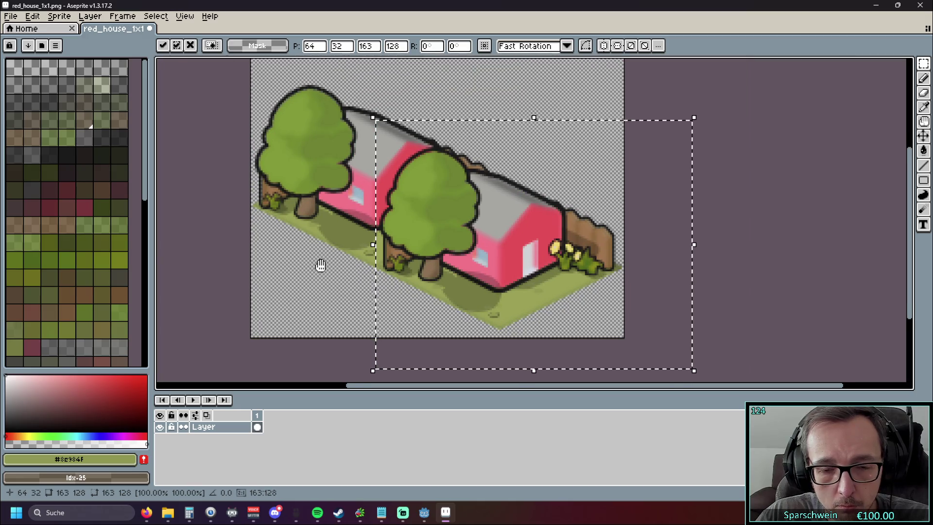
pyautogui.scroll(1, 321, 264)
pyautogui.moveTo(323, 264)
pyautogui.mouseDown()
pyautogui.moveTo(331, 266)
pyautogui.moveTo(288, 207)
pyautogui.moveTo(285, 260)
pyautogui.moveTo(368, 287)
pyautogui.moveTo(351, 292)
pyautogui.mouseUp()
pyautogui.scroll(-1, 299, 286)
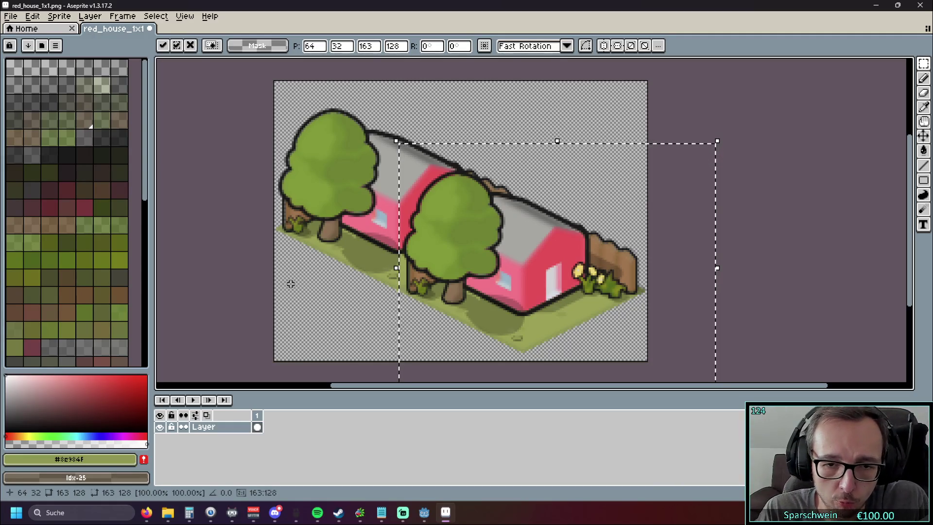
pyautogui.press('Return')
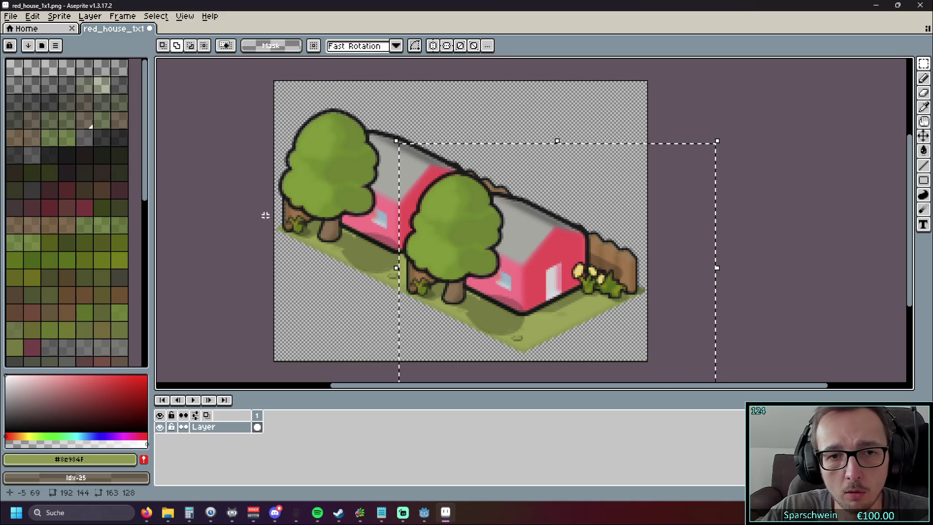
pyautogui.hotkey('ctrl', 'd')
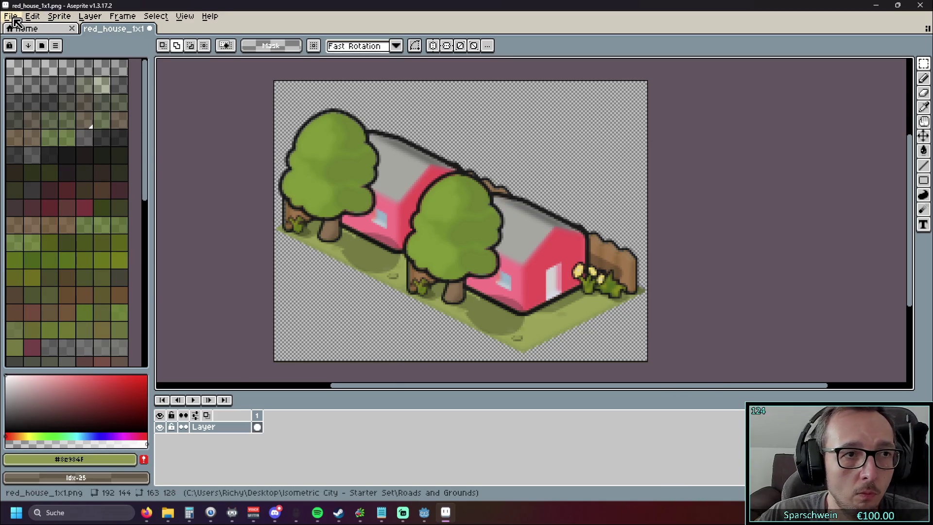
# In Canvas Size, enter a height of 128 after checking the value in the calculator.
pyautogui.click(12, 16)
pyautogui.moveTo(42, 19)
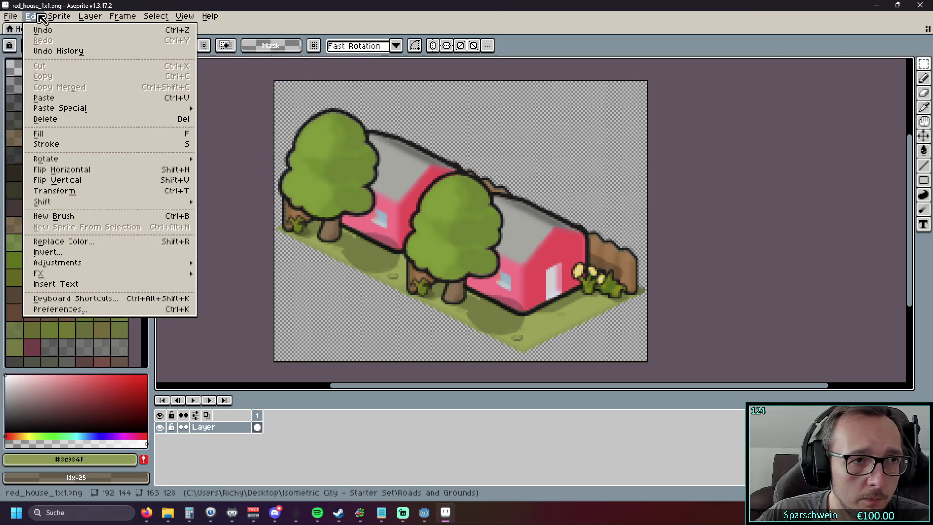
pyautogui.click(79, 81)
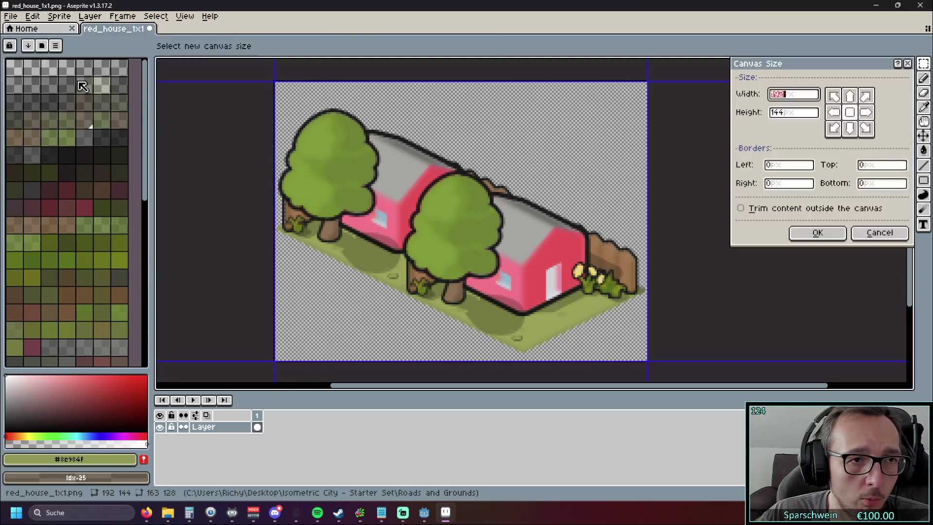
pyautogui.moveTo(806, 115); pyautogui.dragTo(769, 117)
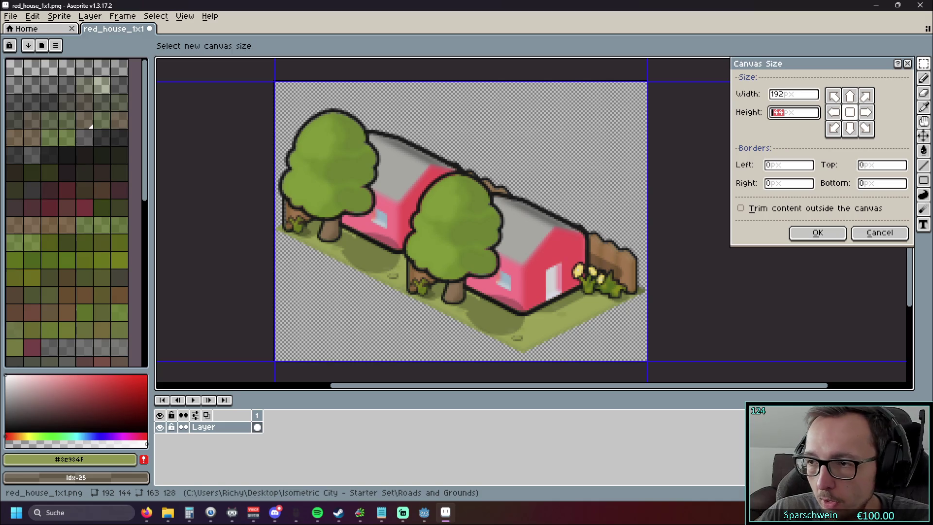
pyautogui.hotkey('alt', 'Tab')
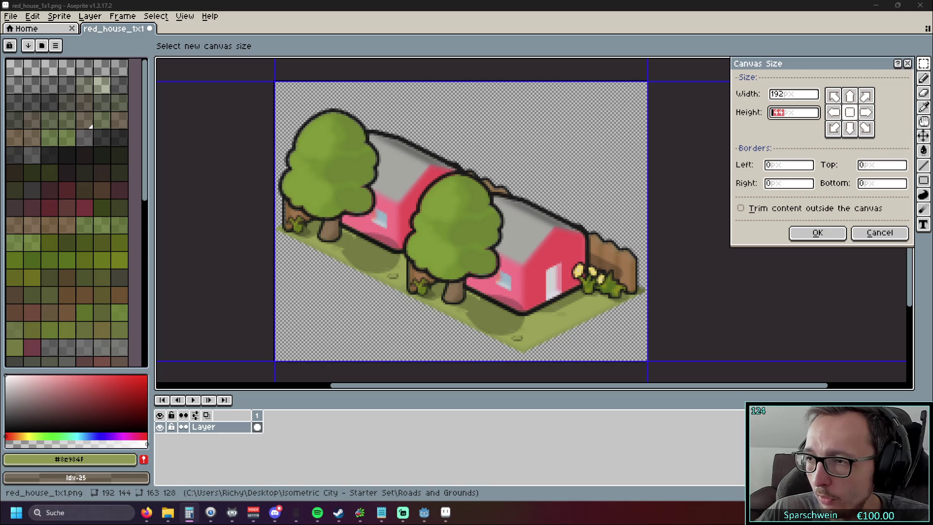
pyautogui.hotkey('alt', 'Tab')
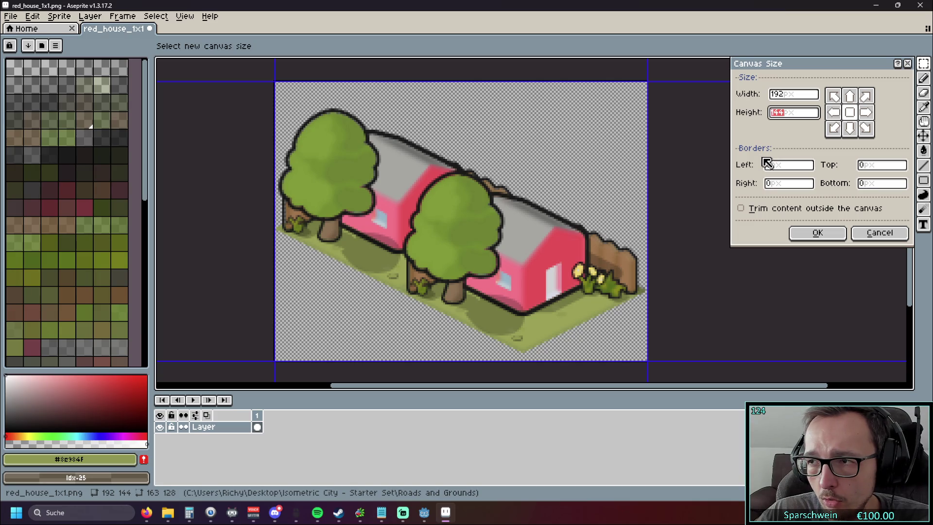
pyautogui.hotkey('alt', 'Tab')
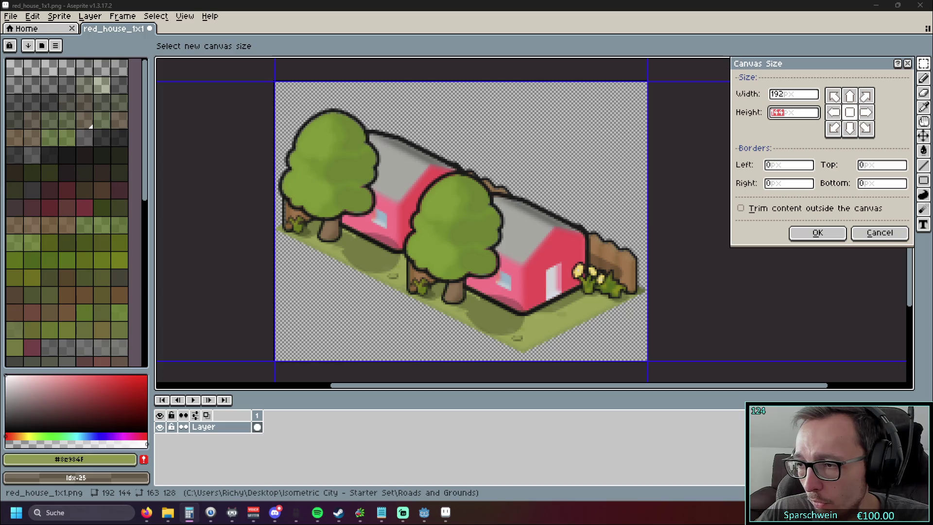
pyautogui.hotkey('alt', 'Tab')
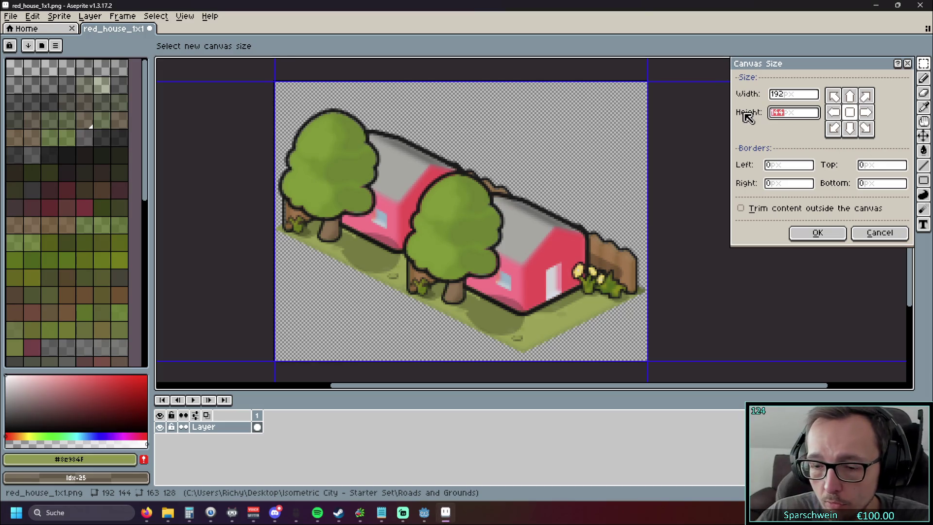
pyautogui.write('128')
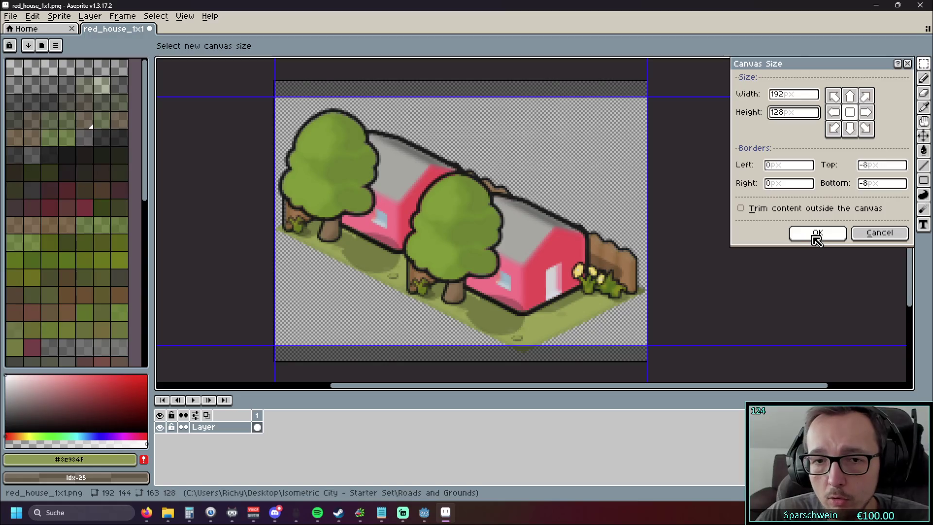
# Compare bottom and centre anchors for the resize, then cancel the dialog.
pyautogui.click(852, 130)
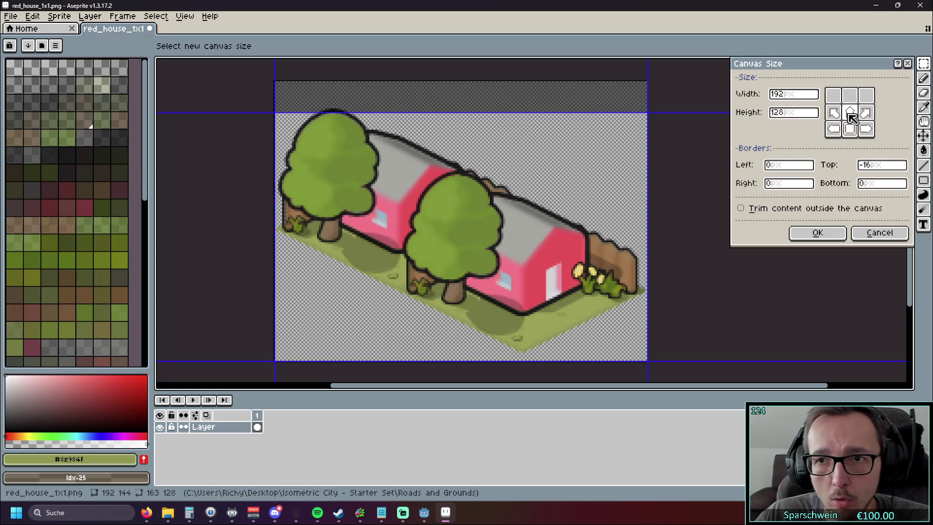
pyautogui.click(851, 115)
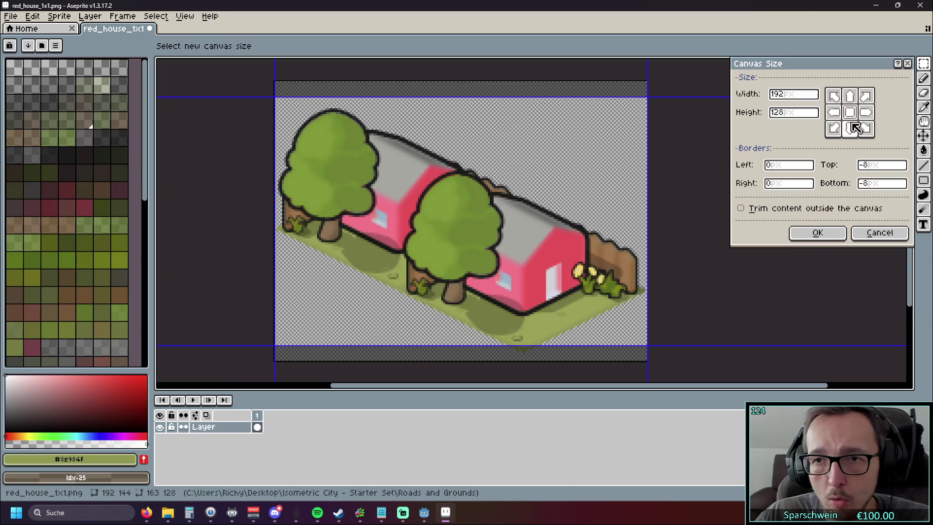
pyautogui.click(855, 130)
pyautogui.click(855, 115)
pyautogui.click(856, 130)
pyautogui.click(853, 114)
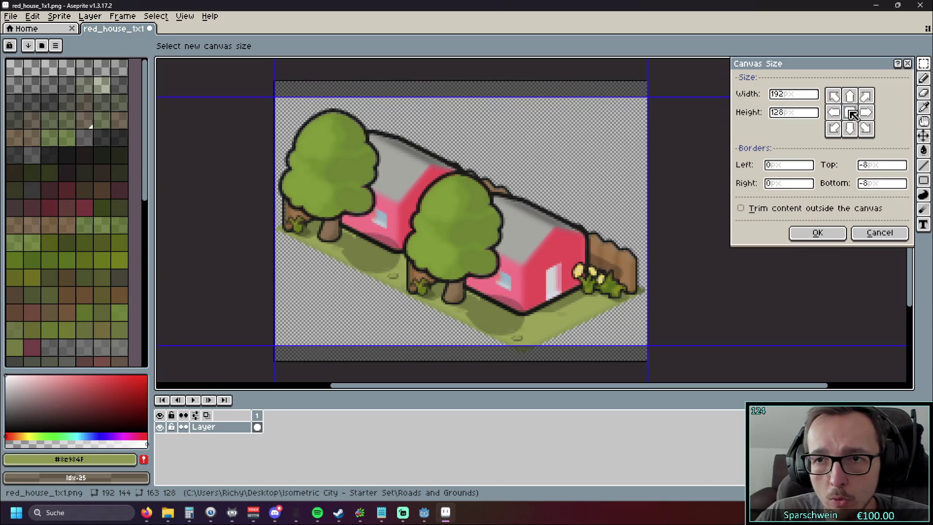
pyautogui.click(853, 134)
pyautogui.click(851, 116)
pyautogui.click(868, 117)
pyautogui.click(854, 129)
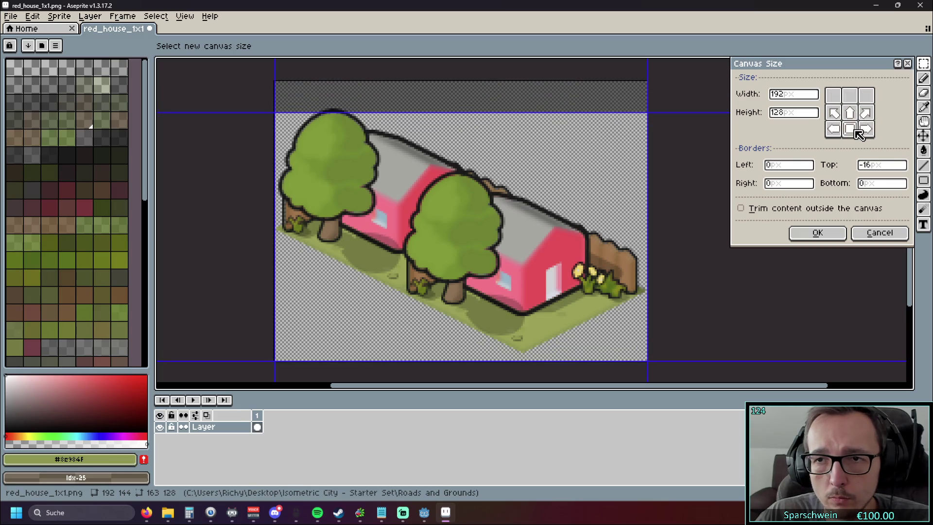
pyautogui.click(850, 113)
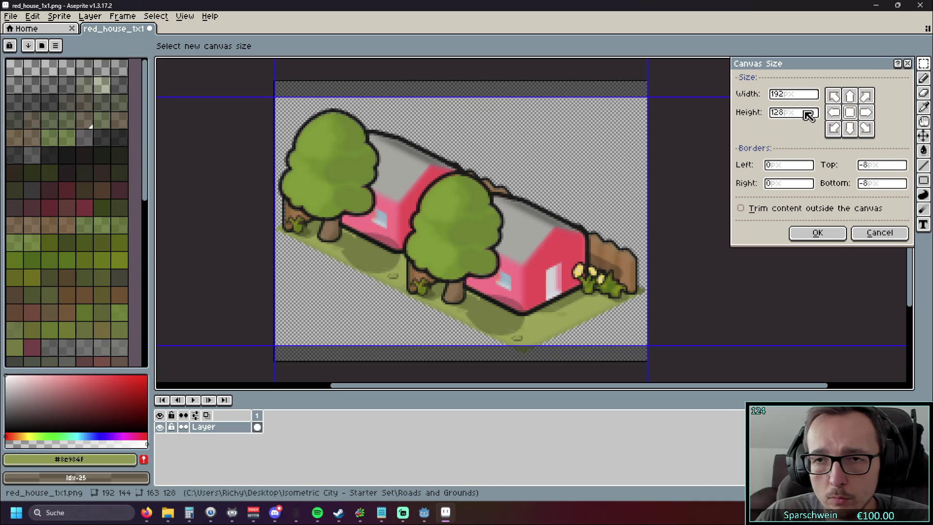
pyautogui.click(877, 232)
pyautogui.click(60, 16)
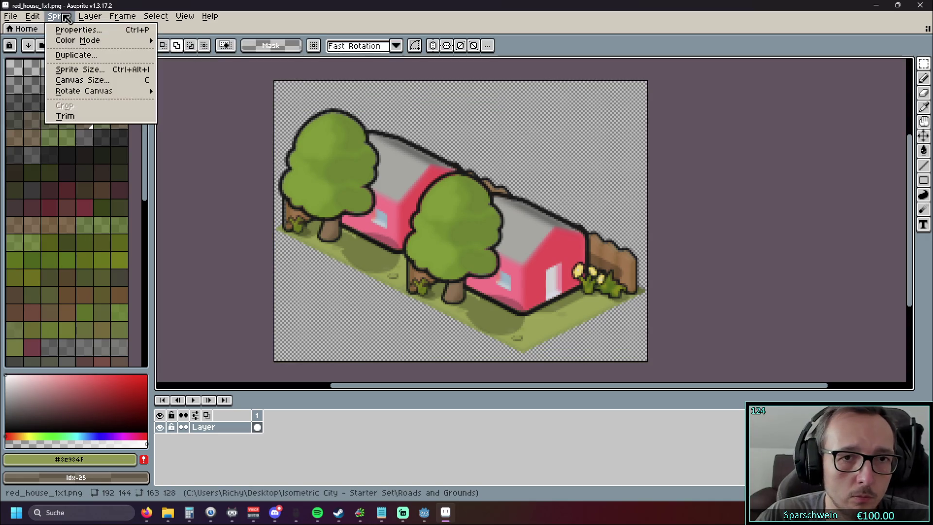
# Shift the entire artwork down 3 pixels, commit the move and clear the selection.
pyautogui.click(223, 127)
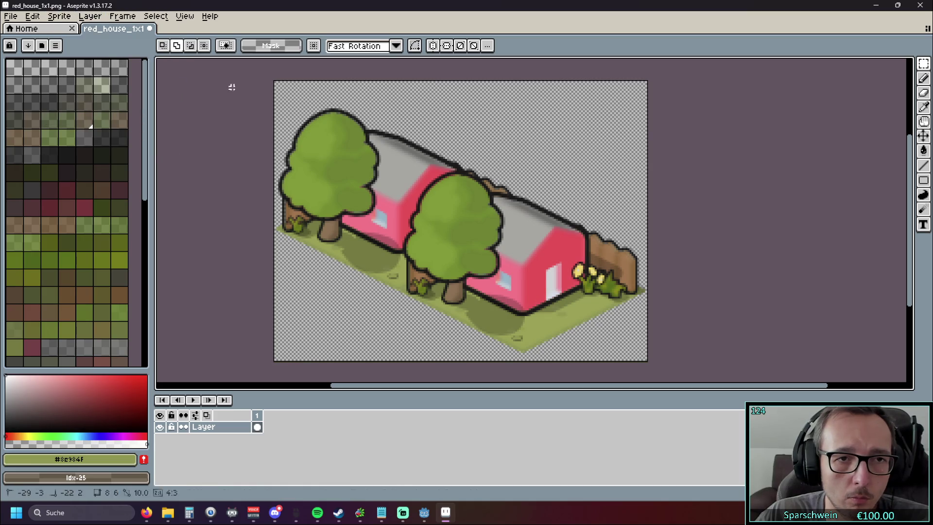
pyautogui.hotkey('ctrl', 'a')
pyautogui.scroll(1, 682, 298)
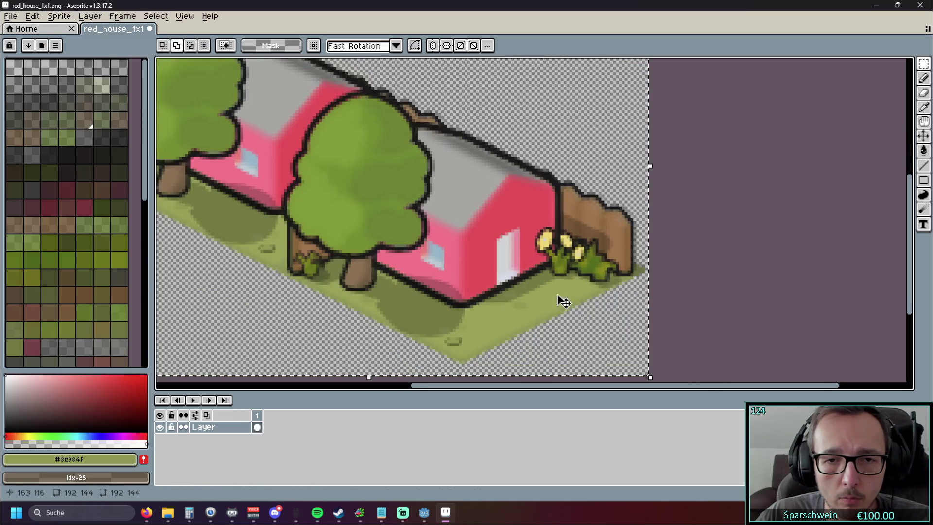
pyautogui.scroll(-1, 592, 270)
pyautogui.moveTo(416, 209); pyautogui.dragTo(417, 212)
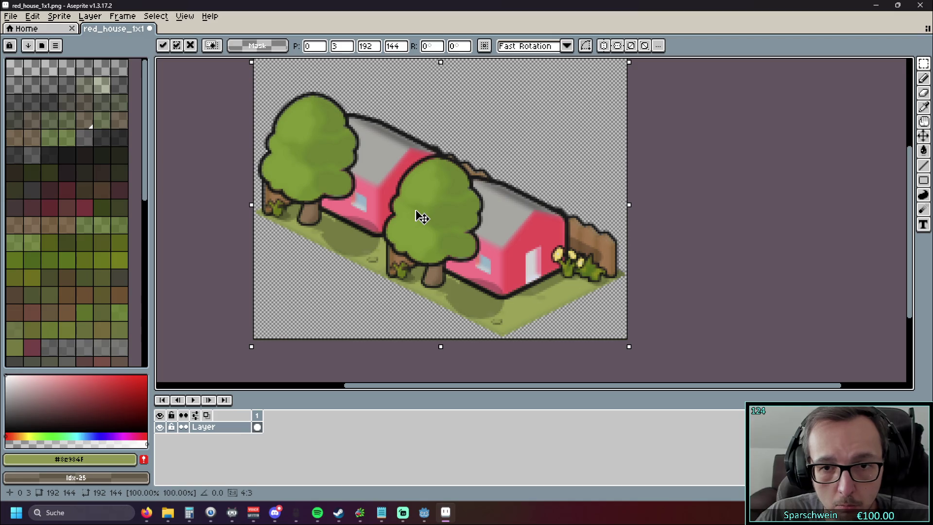
pyautogui.moveTo(415, 212); pyautogui.dragTo(416, 213)
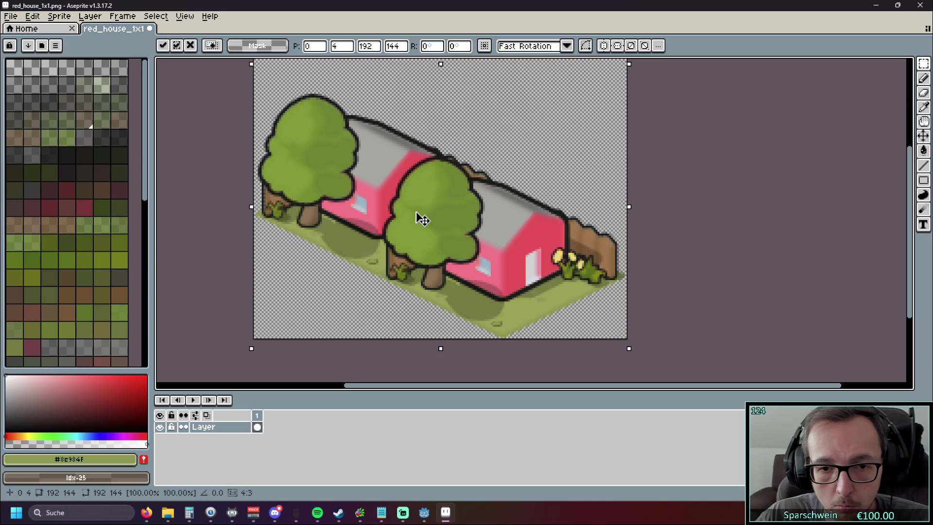
pyautogui.moveTo(416, 218); pyautogui.dragTo(416, 216)
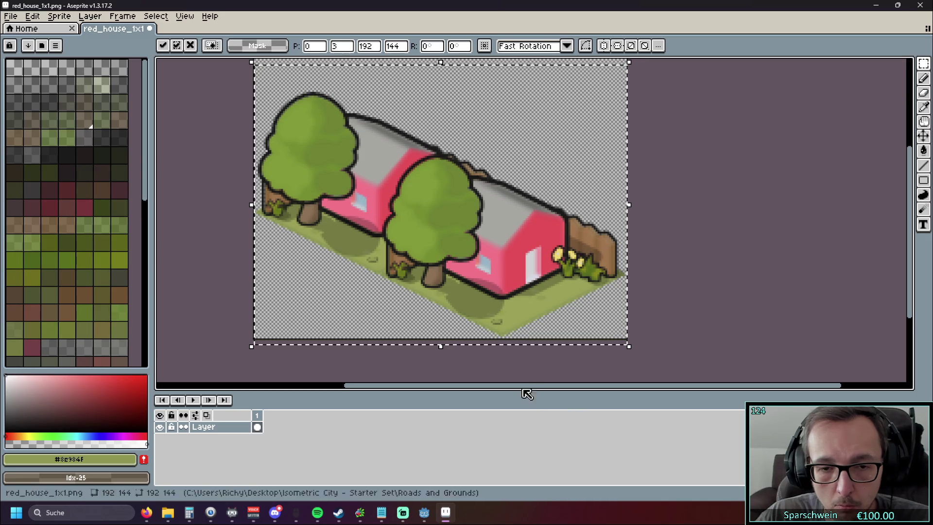
pyautogui.scroll(1, 520, 383)
pyautogui.scroll(-3, 533, 355)
pyautogui.scroll(1, 609, 287)
pyautogui.press('Return')
pyautogui.hotkey('ctrl', 'd')
# Recentre the sprite and bring up Sprite > Canvas Size.
pyautogui.moveTo(615, 270); pyautogui.dragTo(650, 221)
pyautogui.click(59, 16)
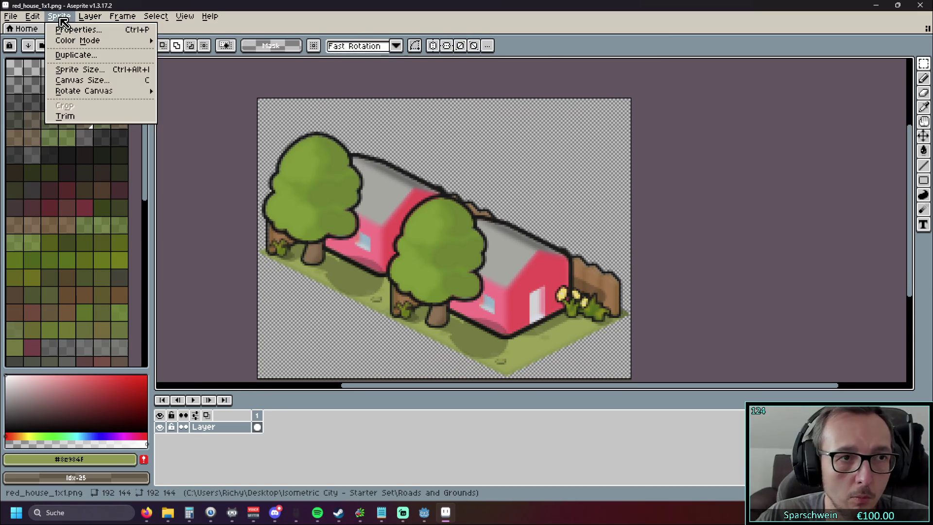
pyautogui.click(85, 80)
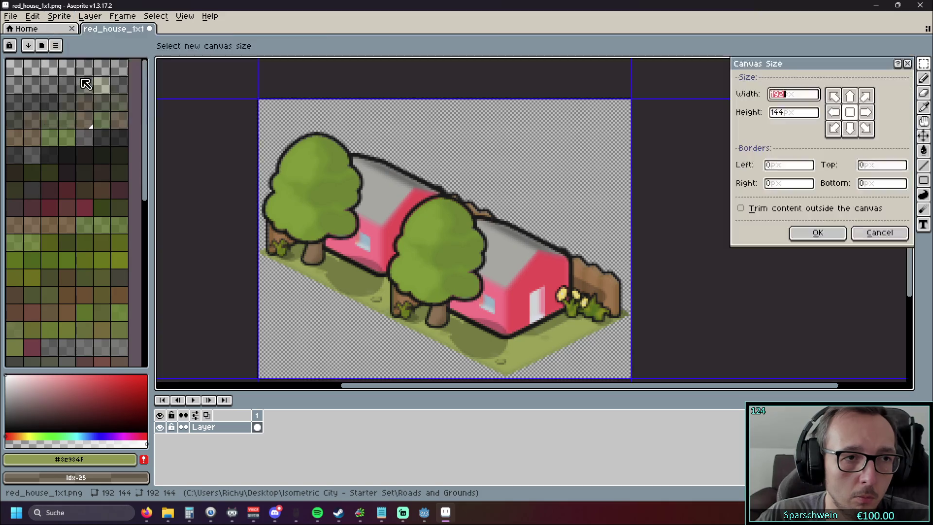
# Undo the artwork moves and canvas enlargement back to the single-house sprite.
pyautogui.press('Escape')
pyautogui.hotkey('ctrl', 'a')
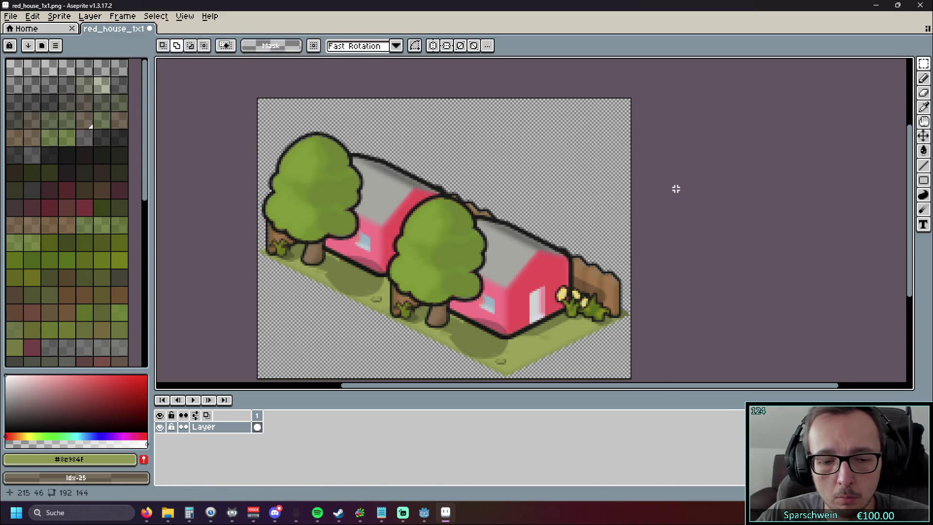
pyautogui.press('Up')
pyautogui.press('Up')
pyautogui.press('Up')
pyautogui.moveTo(382, 158); pyautogui.dragTo(666, 200)
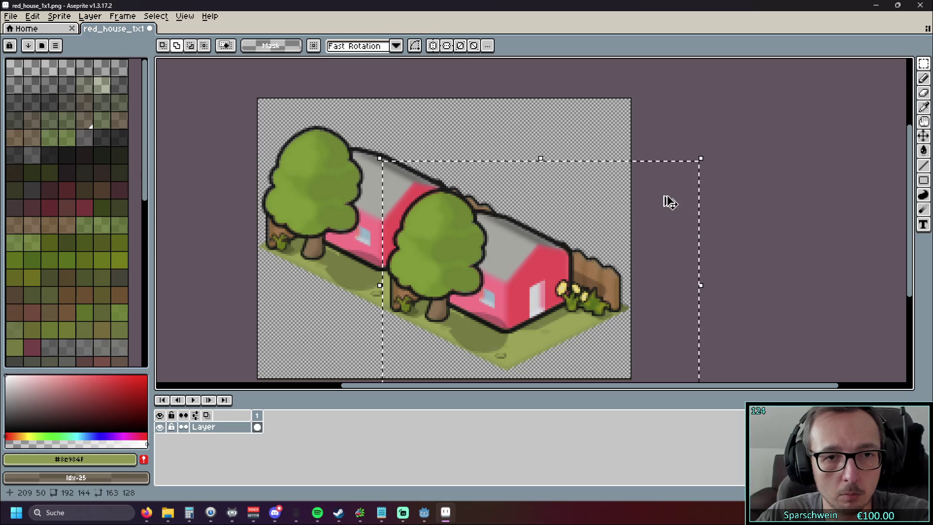
pyautogui.press('Delete')
pyautogui.hotkey('ctrl', 'd')
pyautogui.hotkey('ctrl', 'z')
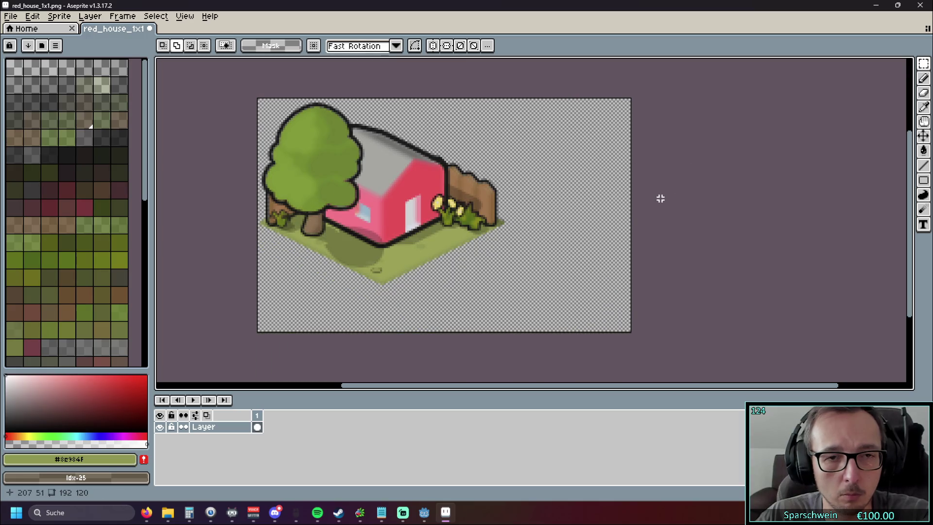
# Resize the canvas to height 128 anchored at the top, adding rows at the bottom.
pyautogui.click(68, 17)
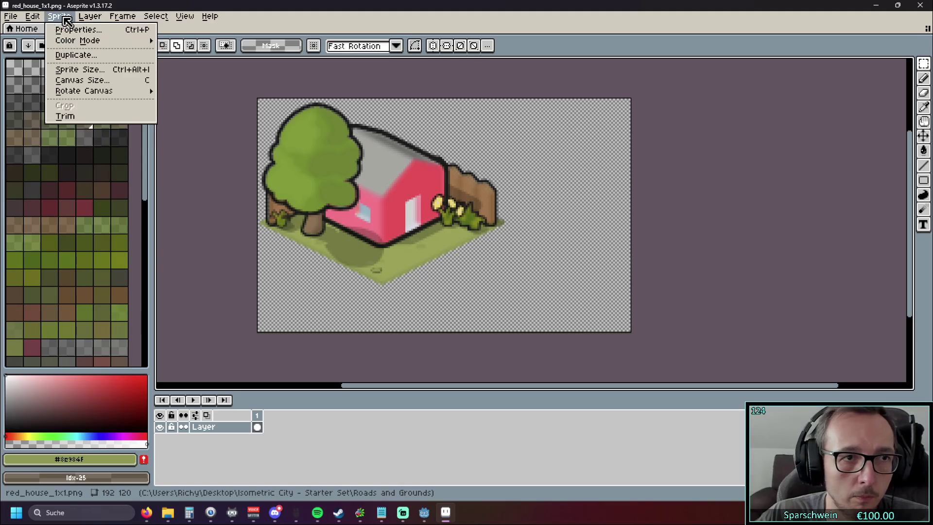
pyautogui.click(74, 80)
pyautogui.click(778, 113)
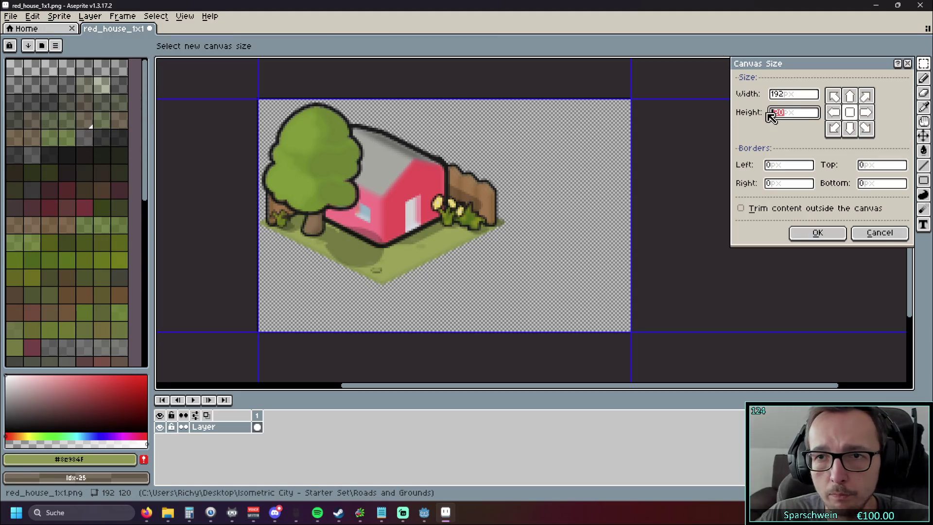
pyautogui.write('128')
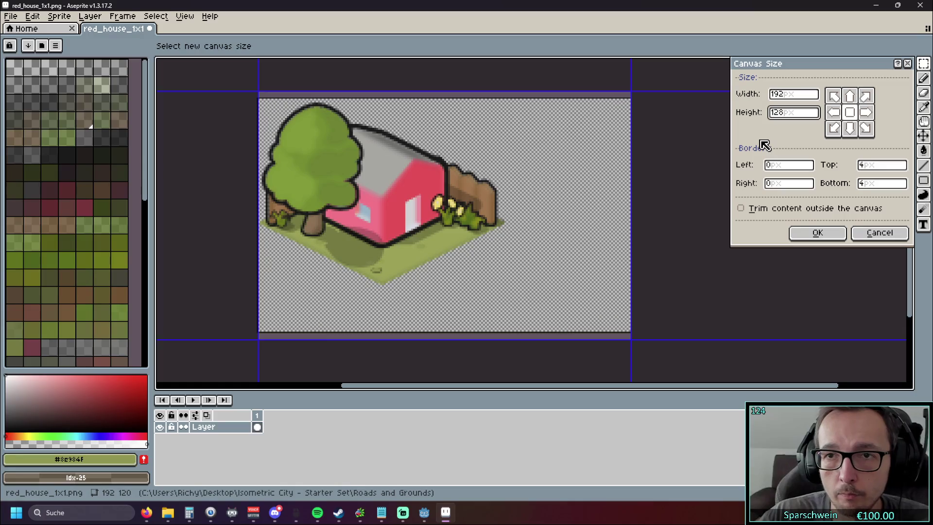
pyautogui.click(834, 96)
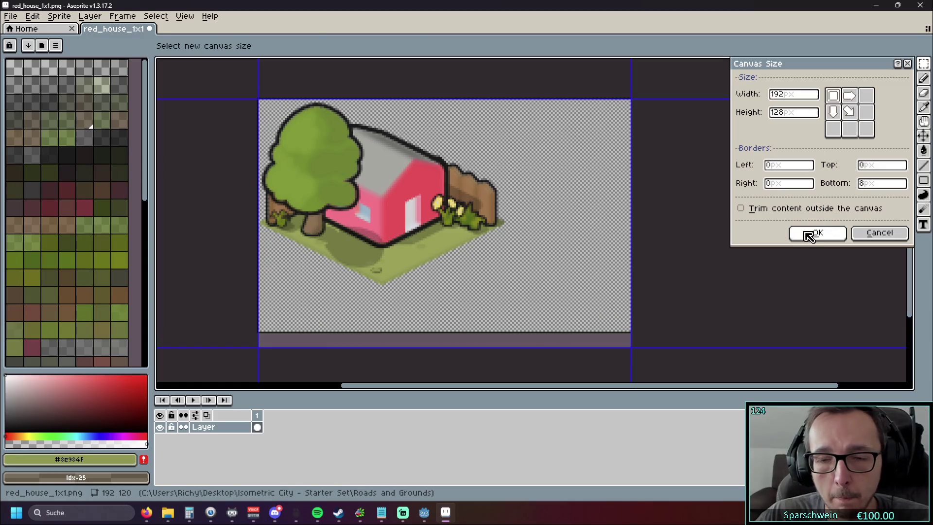
pyautogui.click(809, 236)
pyautogui.moveTo(251, 345)
pyautogui.mouseDown()
pyautogui.moveTo(530, 94)
pyautogui.moveTo(563, 79)
pyautogui.mouseUp()
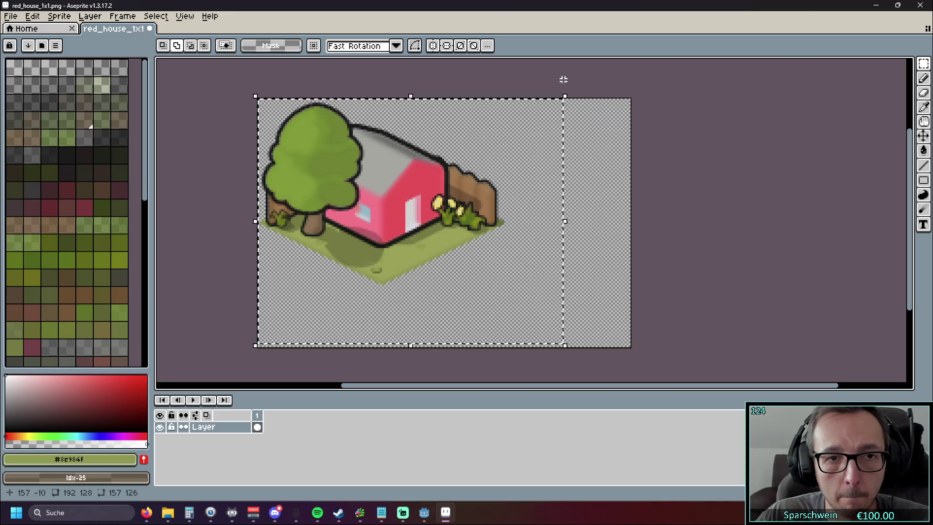
# Drop a house-and-tree copy 64 px right and 32 px down, nudge it 2 px left, and commit.
pyautogui.click(370, 190)
pyautogui.moveTo(346, 197)
pyautogui.mouseDown()
pyautogui.moveTo(483, 240)
pyautogui.moveTo(481, 252)
pyautogui.mouseUp()
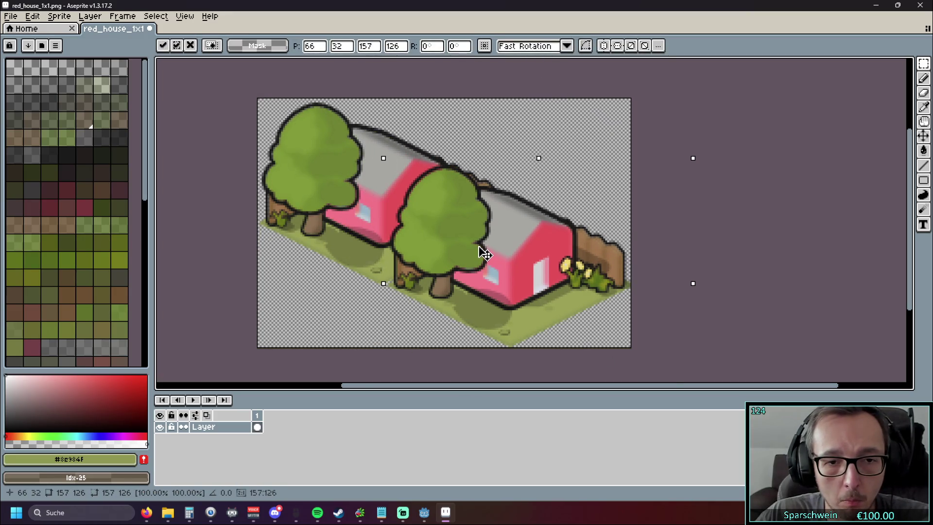
pyautogui.scroll(5, 483, 252)
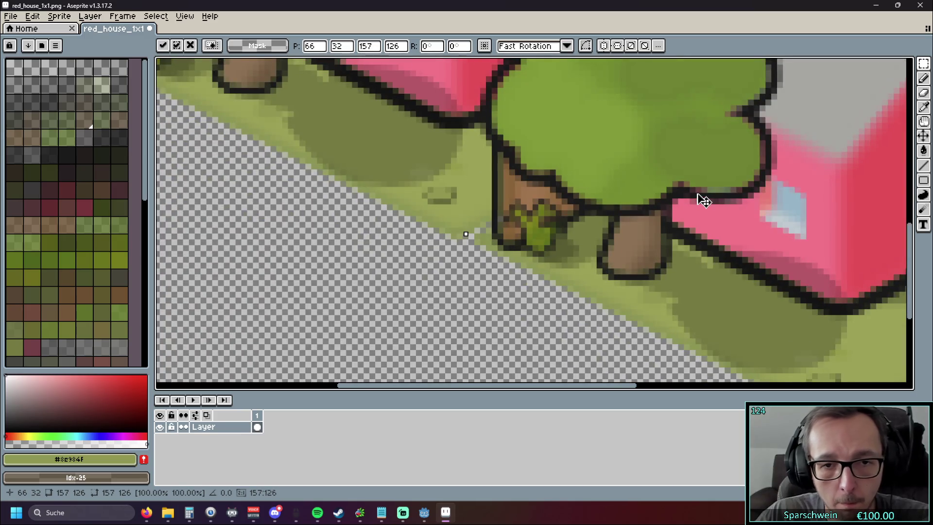
pyautogui.moveTo(702, 200); pyautogui.dragTo(687, 200)
pyautogui.scroll(-2, 454, 245)
pyautogui.scroll(-1, 454, 240)
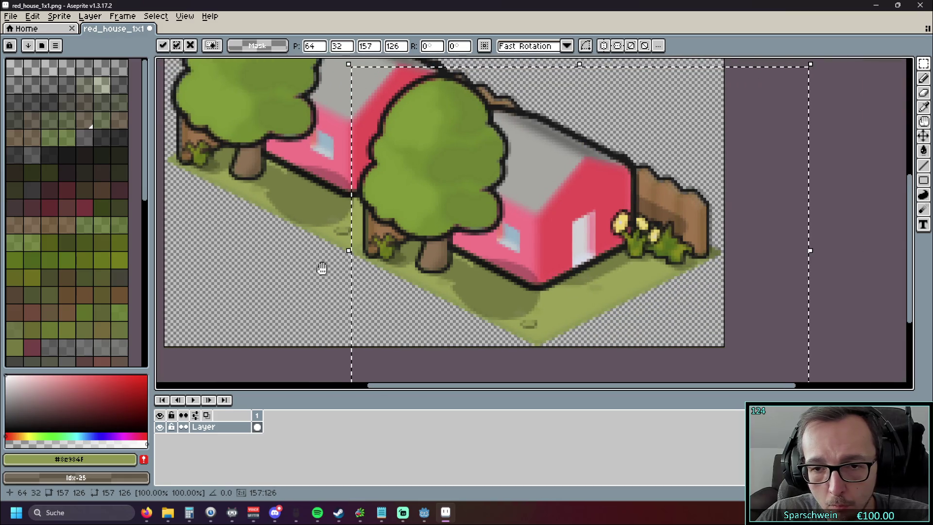
pyautogui.scroll(-4, 330, 258)
pyautogui.scroll(2, 330, 258)
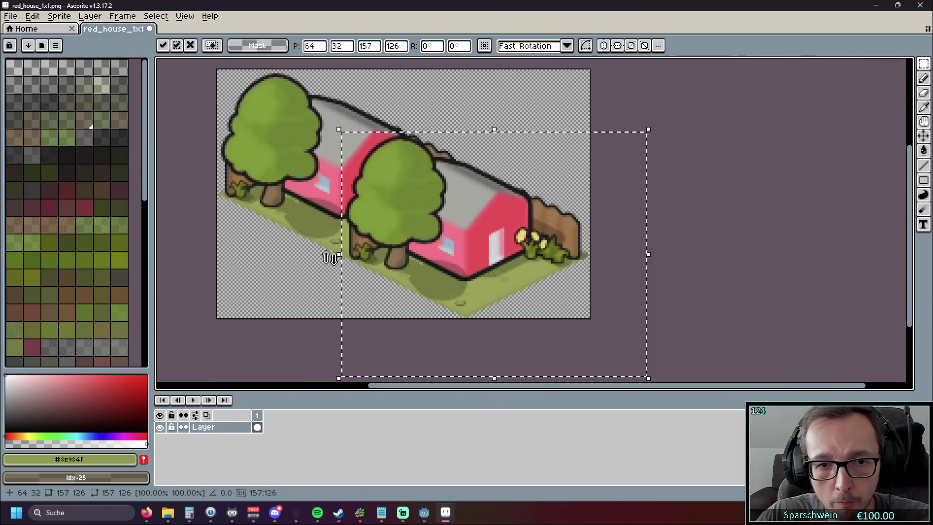
pyautogui.click(271, 261)
pyautogui.moveTo(298, 258); pyautogui.dragTo(361, 273)
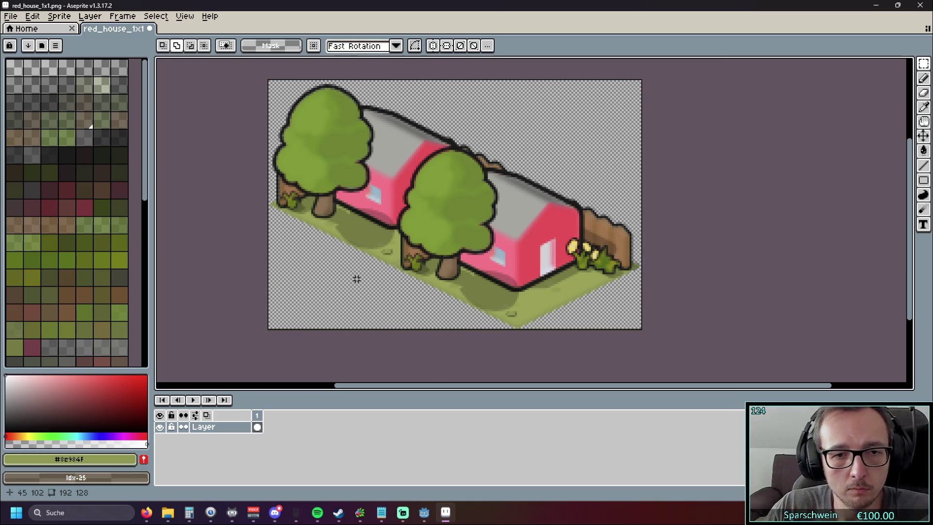
# Move the whole two-house artwork up 1 pixel, commit it and deselect.
pyautogui.scroll(5, 440, 330)
pyautogui.scroll(3, 440, 331)
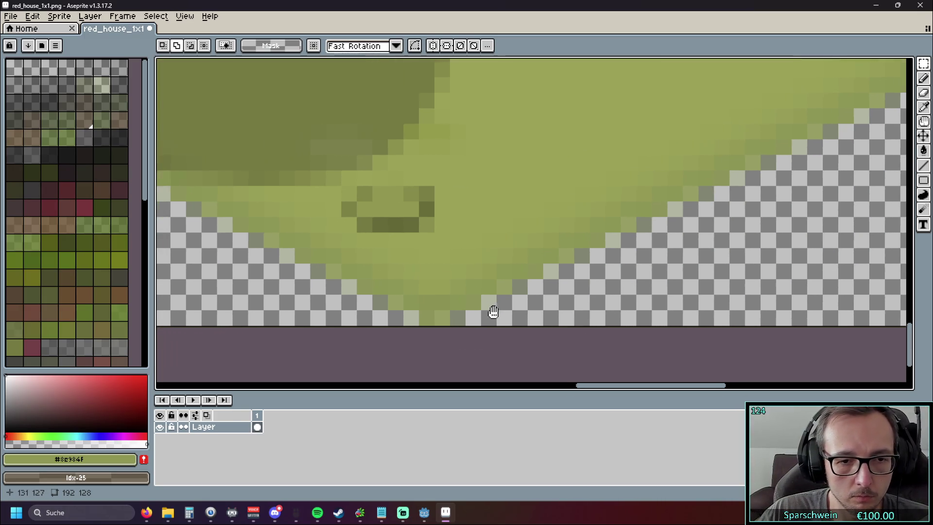
pyautogui.scroll(-10, 494, 311)
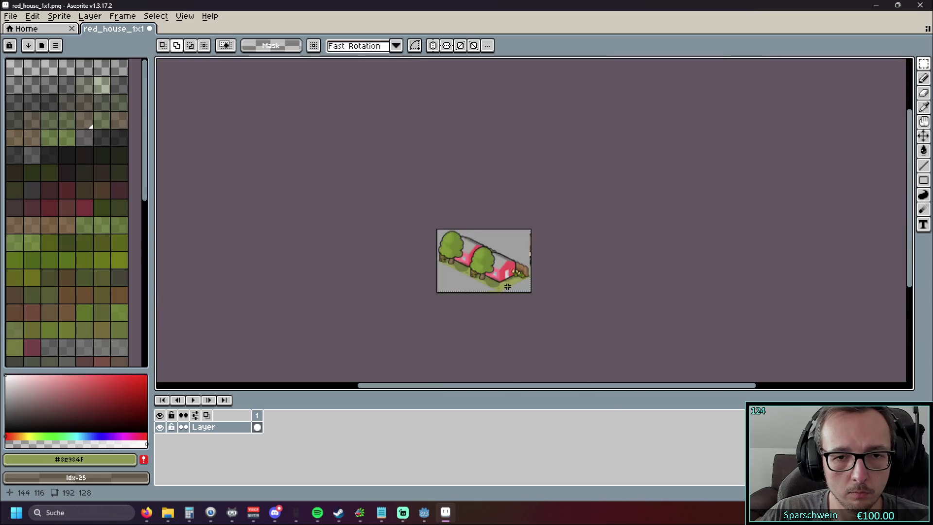
pyautogui.scroll(1, 532, 275)
pyautogui.scroll(1, 299, 321)
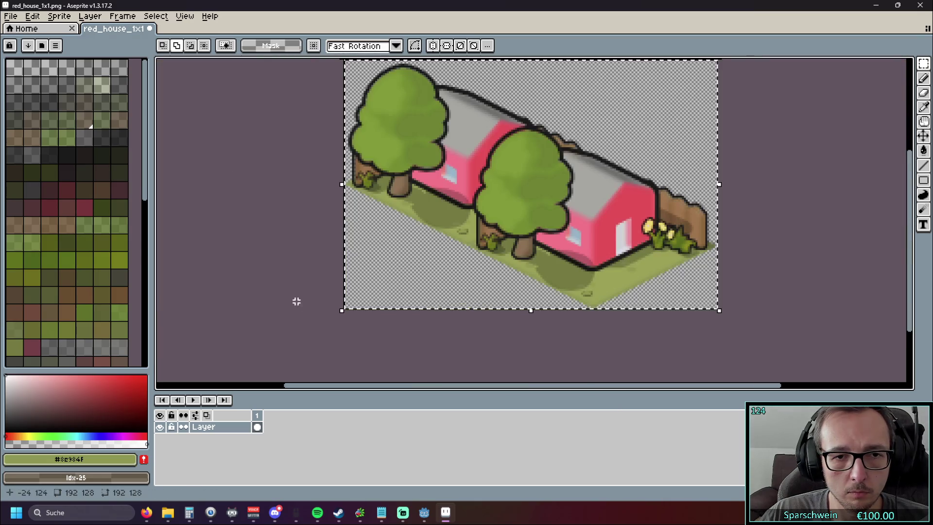
pyautogui.hotkey('ctrl', 'a')
pyautogui.click(484, 237)
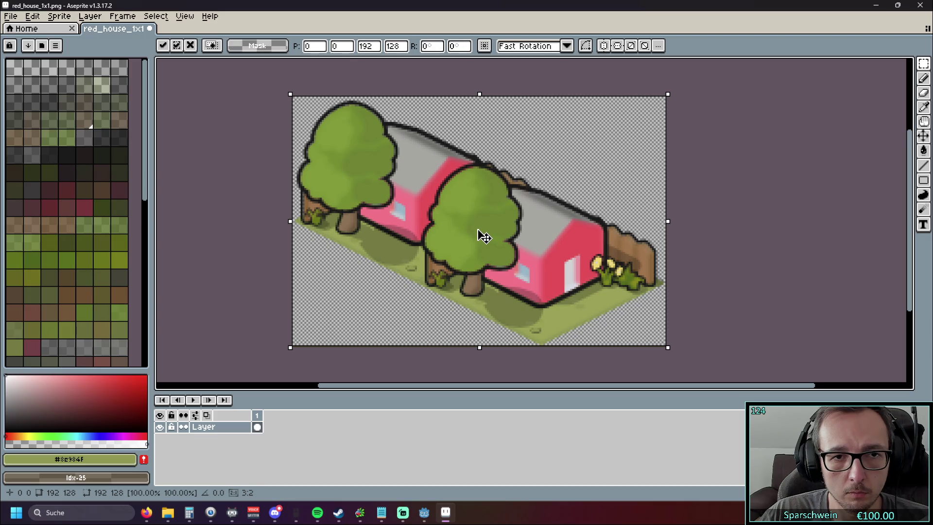
pyautogui.moveTo(484, 236); pyautogui.dragTo(482, 234)
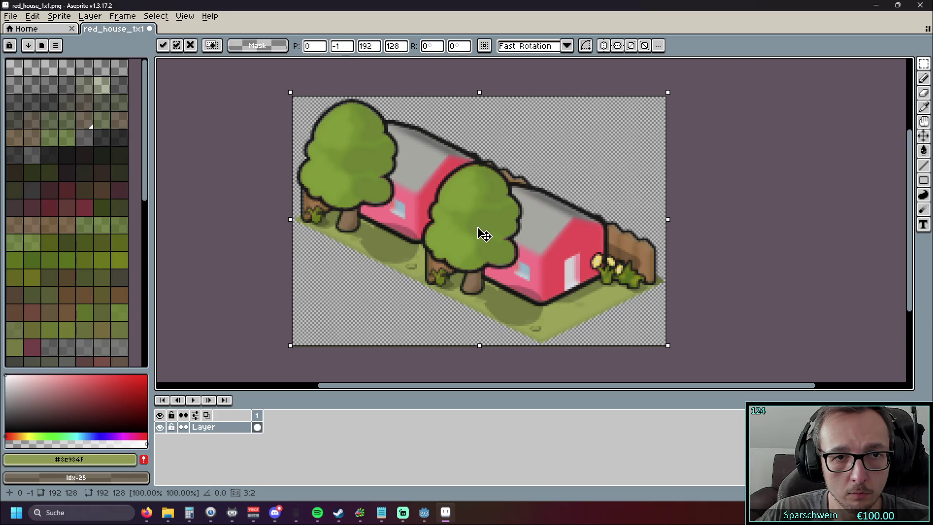
pyautogui.click(239, 290)
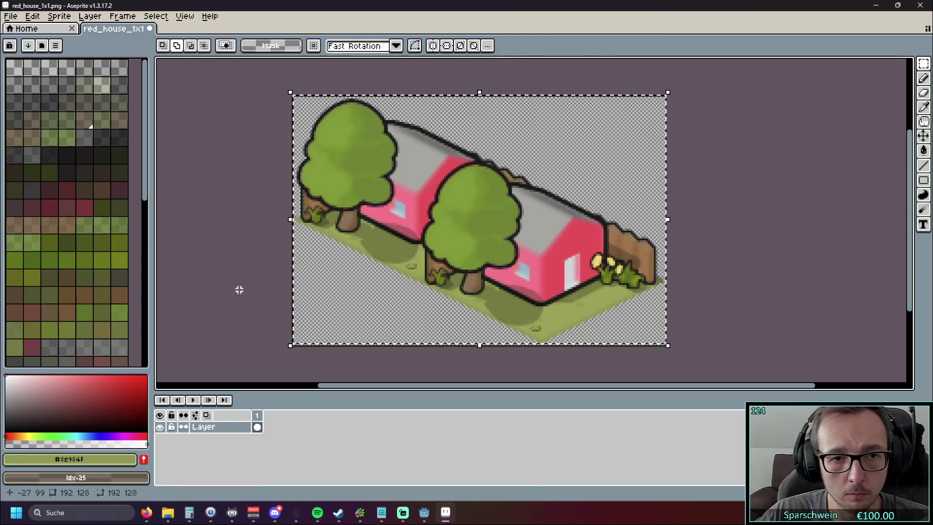
pyautogui.hotkey('ctrl', 'd')
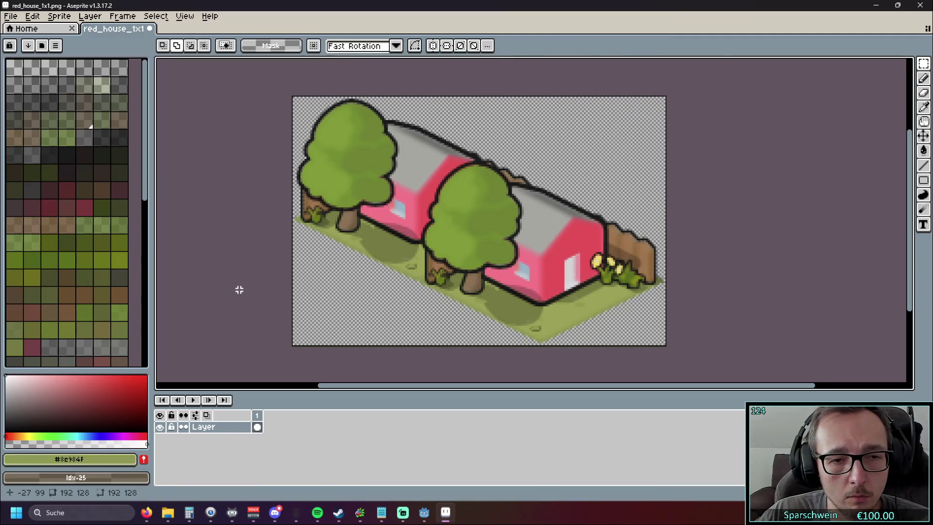
# Inspect both houses and trees up close, then minimize Aseprite back to Godot.
pyautogui.scroll(3, 578, 344)
pyautogui.scroll(-2, 581, 349)
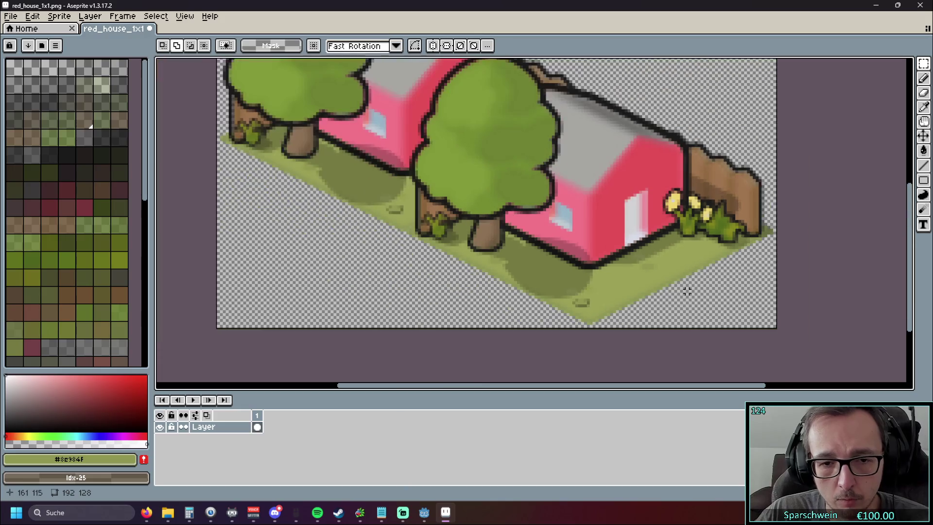
pyautogui.moveTo(687, 287); pyautogui.dragTo(637, 312)
pyautogui.moveTo(587, 142); pyautogui.dragTo(810, 254)
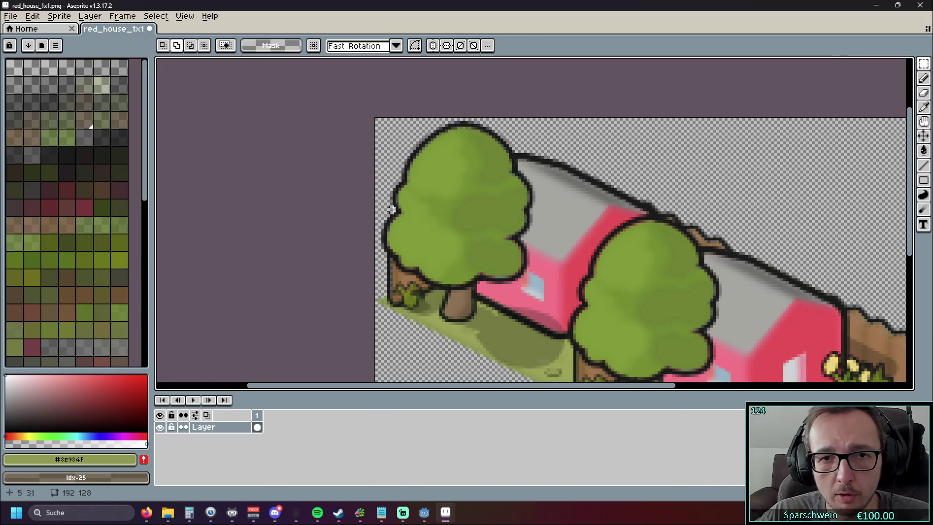
pyautogui.scroll(-3, 306, 244)
pyautogui.moveTo(306, 243); pyautogui.dragTo(292, 211)
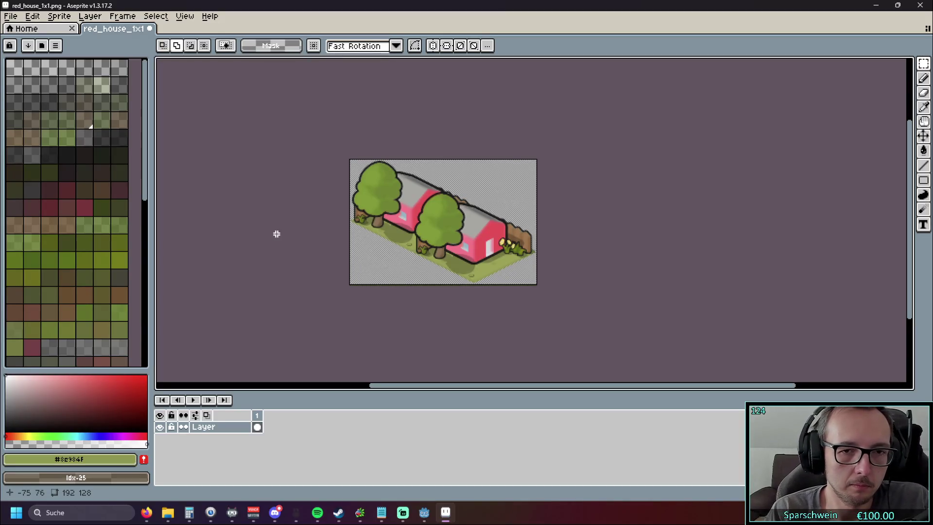
pyautogui.scroll(2, 301, 238)
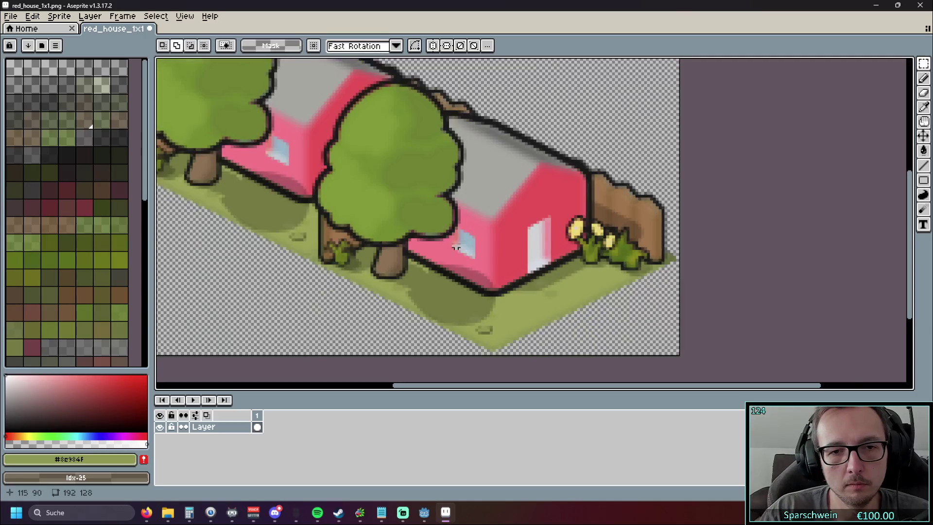
pyautogui.scroll(-2, 313, 240)
pyautogui.scroll(2, 286, 244)
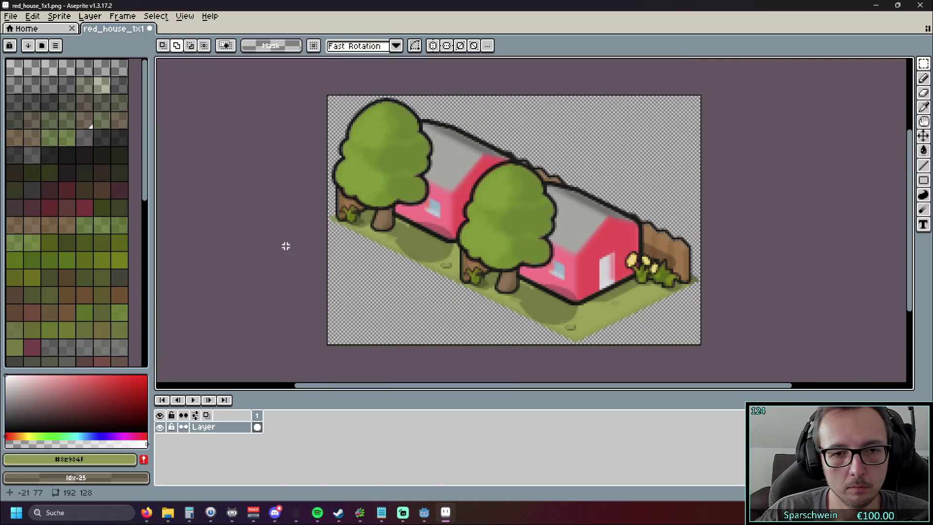
pyautogui.click(877, 7)
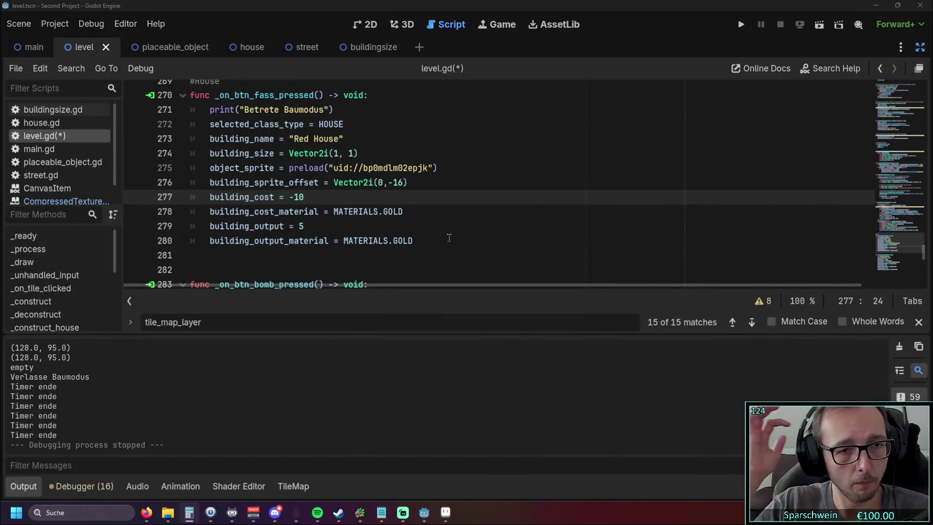
# Scroll level.gd up to the house preview drawing code around lines 253-257.
pyautogui.scroll(1, 412, 223)
pyautogui.scroll(5, 412, 222)
pyautogui.scroll(1, 459, 219)
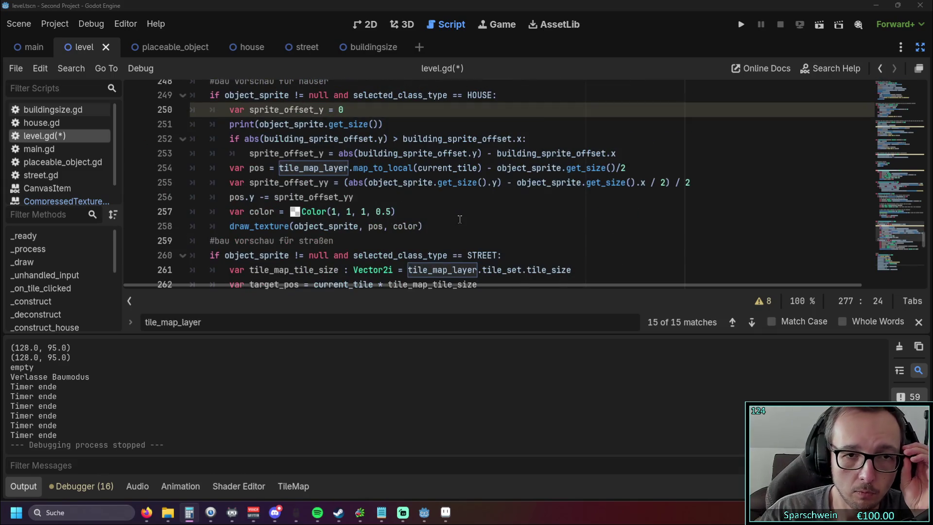
pyautogui.click(460, 219)
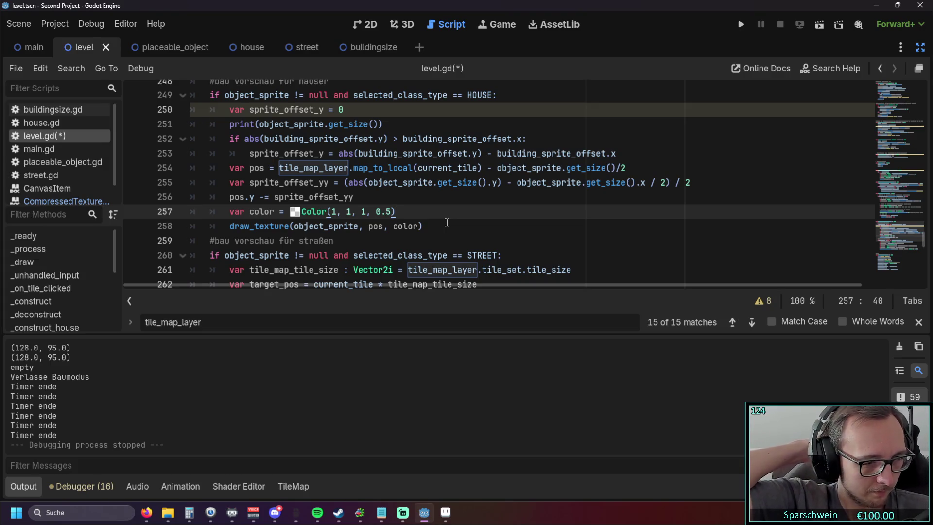
pyautogui.scroll(1, 442, 229)
pyautogui.scroll(-1, 441, 233)
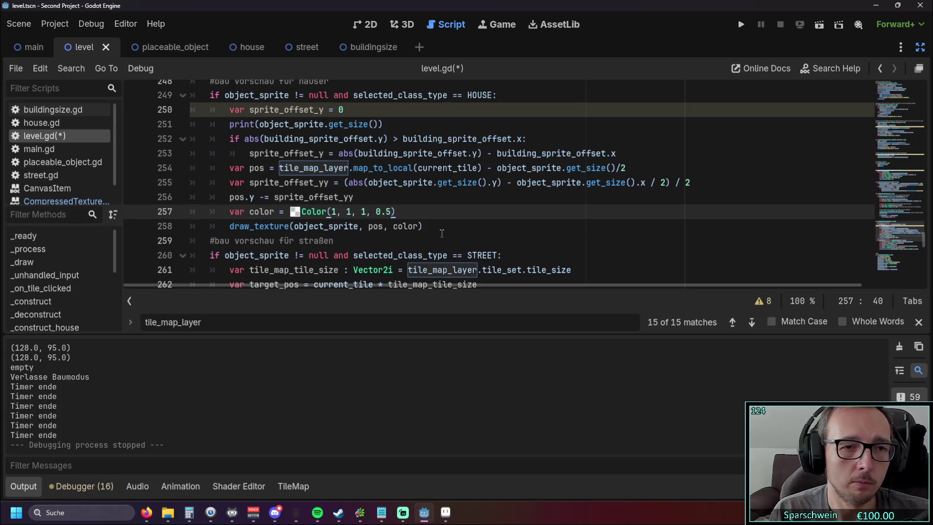
pyautogui.click(366, 192)
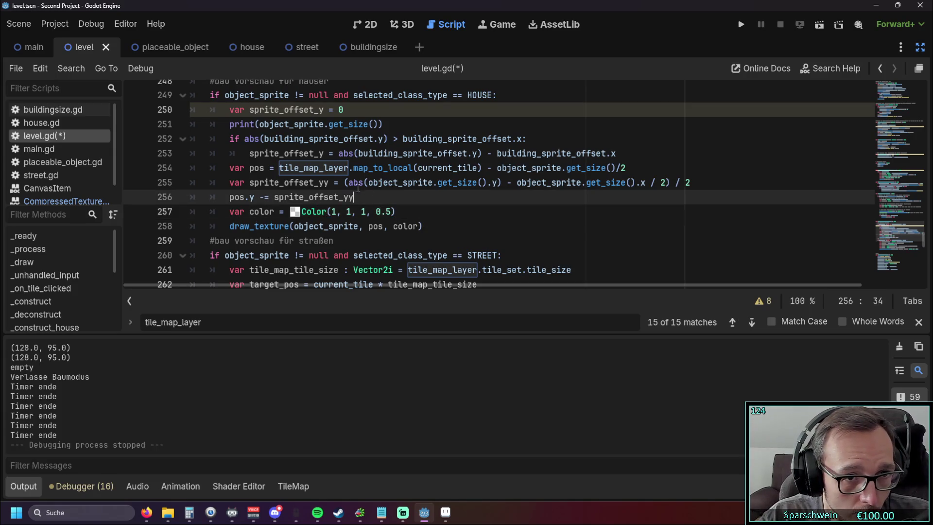
# Review the offset calculation, selecting object_sprite.get_size().x on line 255 for replacement.
pyautogui.moveTo(249, 154)
pyautogui.mouseDown()
pyautogui.moveTo(440, 141)
pyautogui.moveTo(661, 152)
pyautogui.mouseUp()
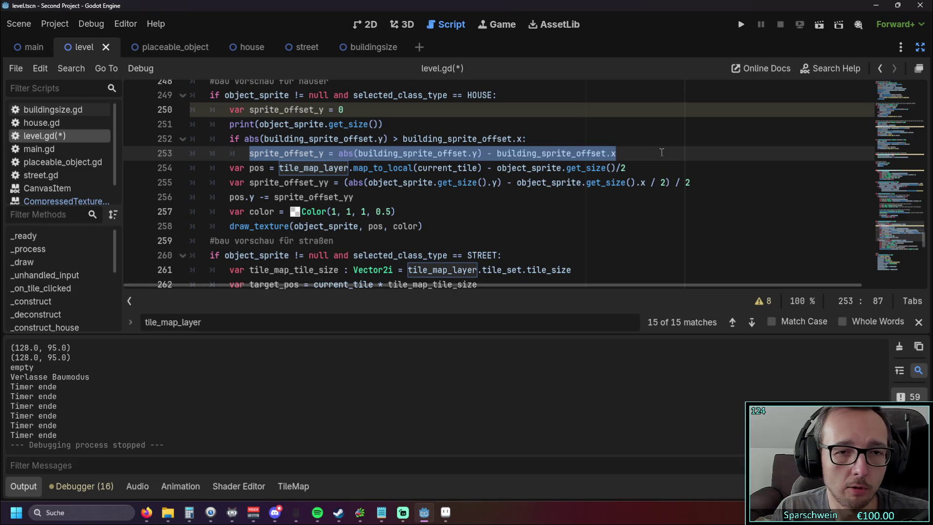
pyautogui.click(494, 214)
pyautogui.moveTo(368, 183); pyautogui.dragTo(497, 182)
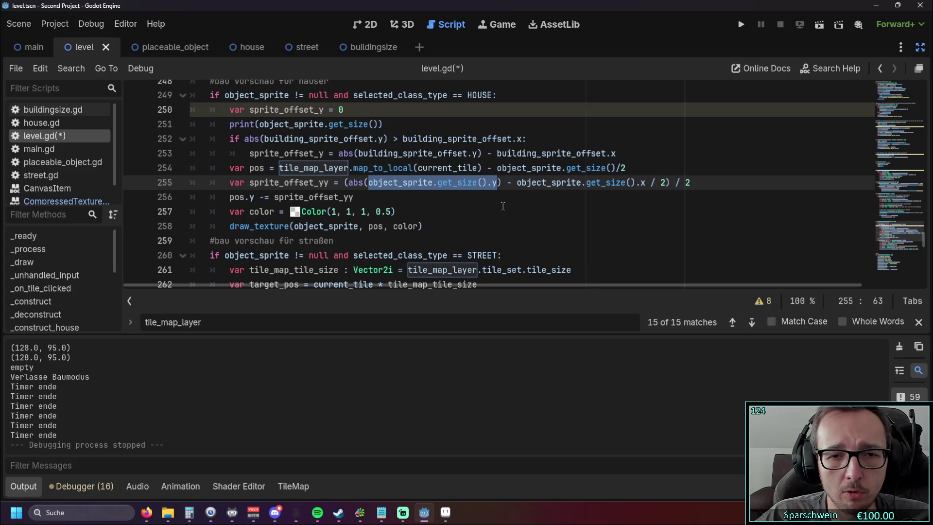
pyautogui.scroll(1, 459, 199)
pyautogui.scroll(-1, 458, 200)
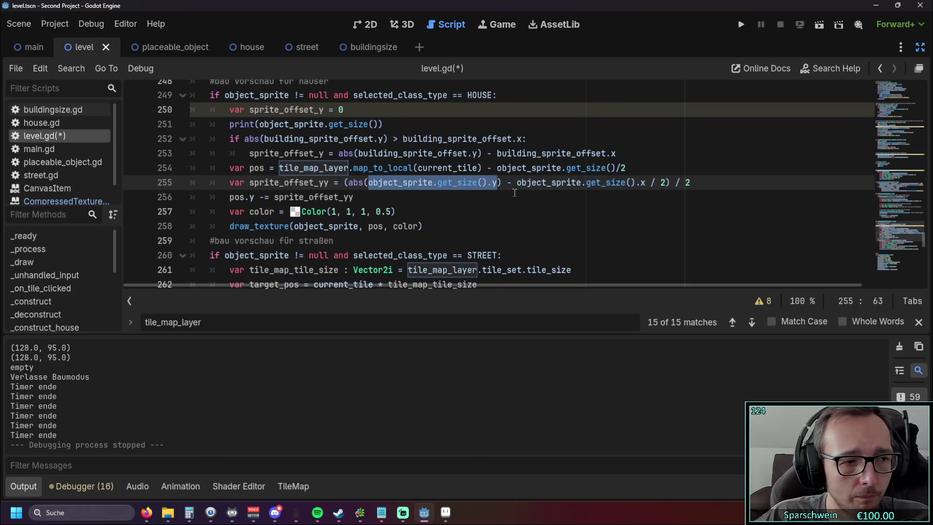
pyautogui.moveTo(517, 183); pyautogui.dragTo(645, 182)
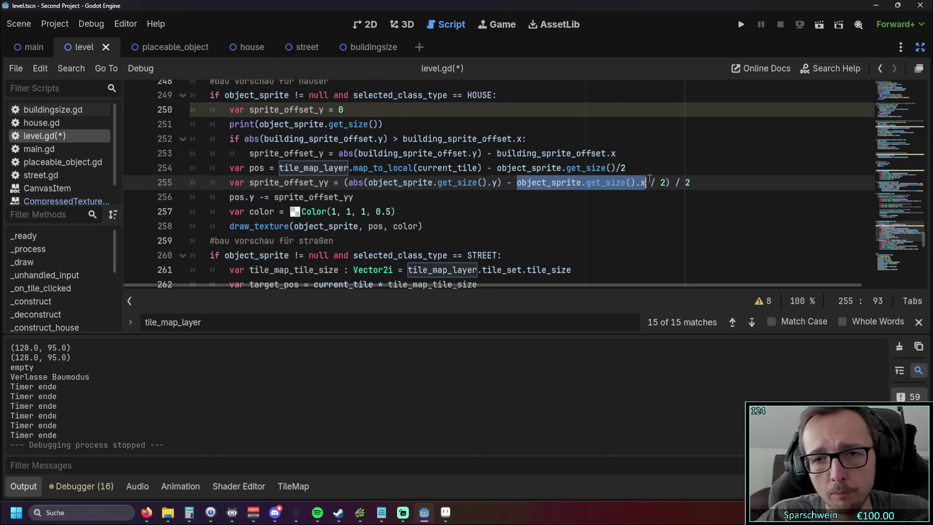
# Replace the sprite width on line 255 with tile_map_layer.tile_set.tile_size.y using autocomplete.
pyautogui.write('tile')
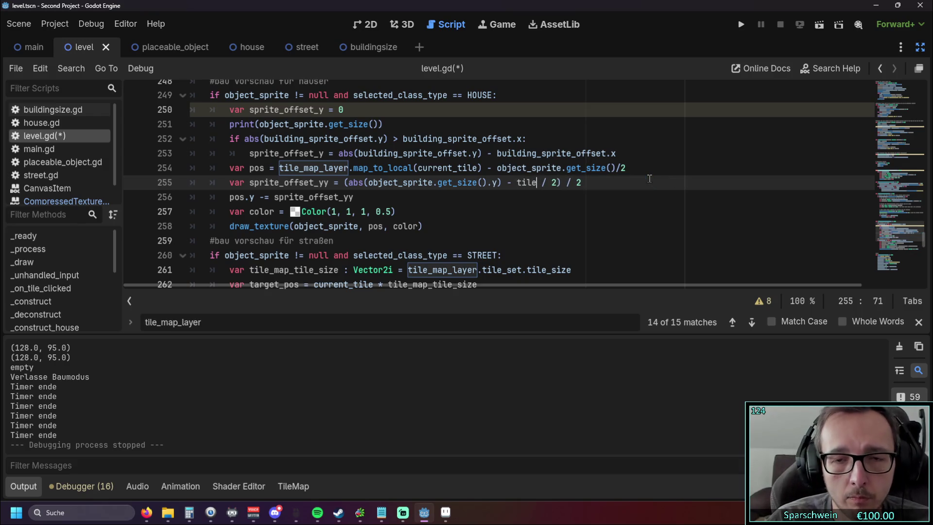
pyautogui.press('Return')
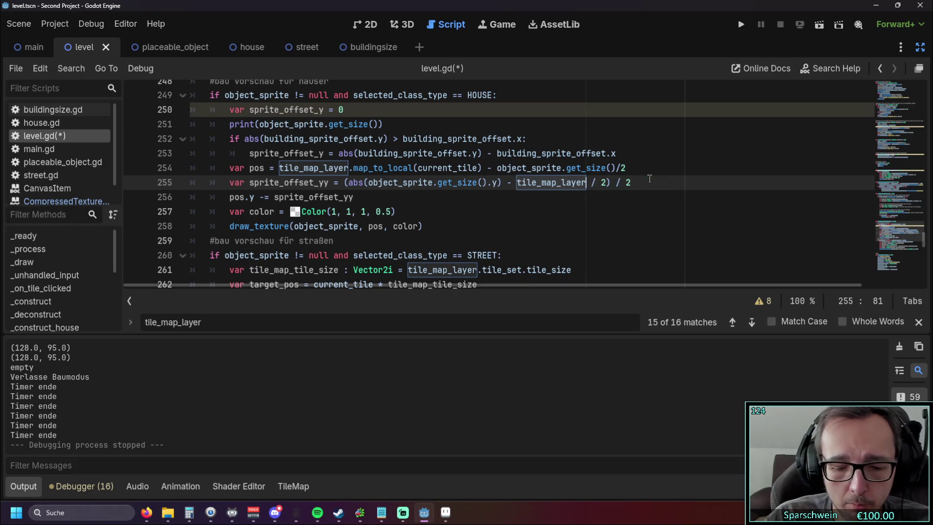
pyautogui.write('.')
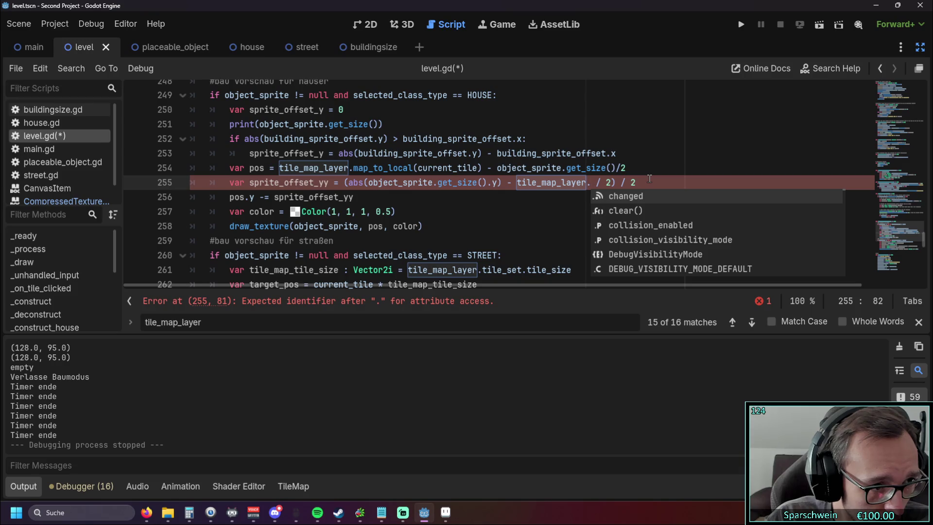
pyautogui.write('tile')
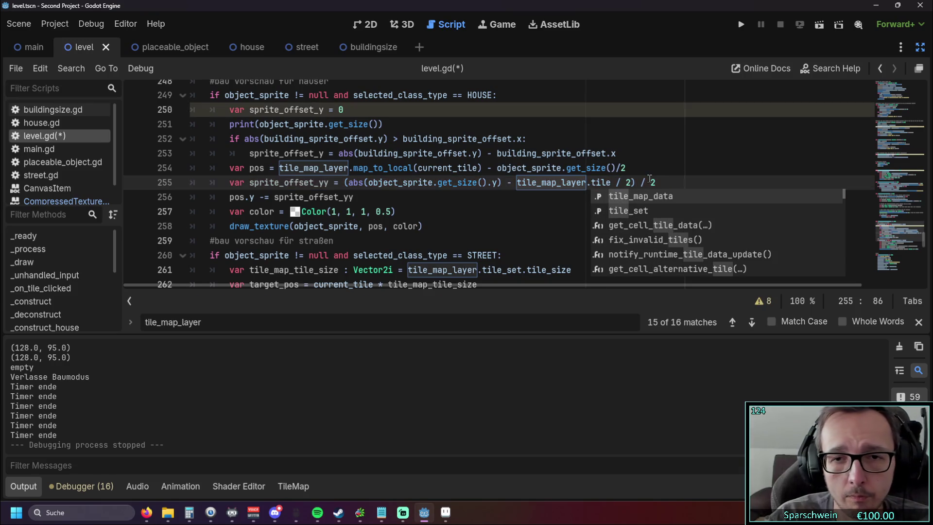
pyautogui.press('Down')
pyautogui.press('Return')
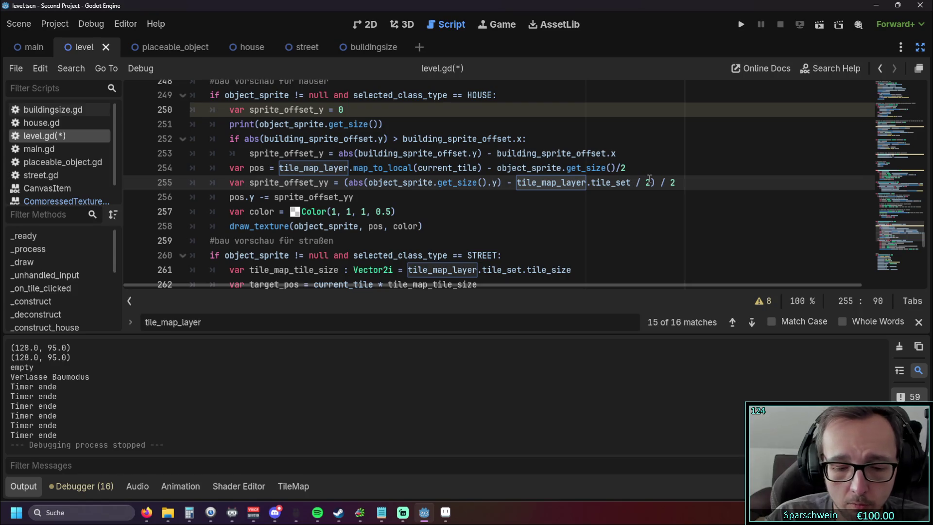
pyautogui.write('.tile')
pyautogui.press('Down')
pyautogui.press('Down')
pyautogui.press('Down')
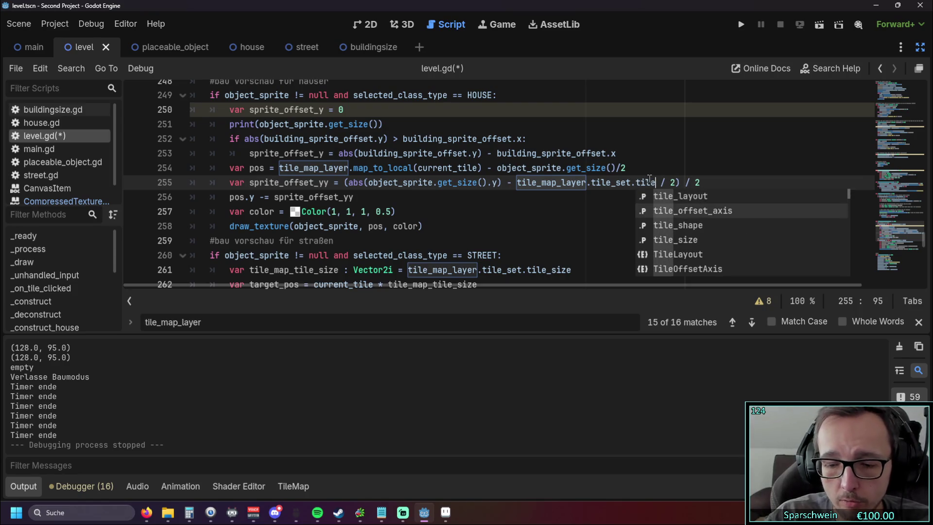
pyautogui.press('Return')
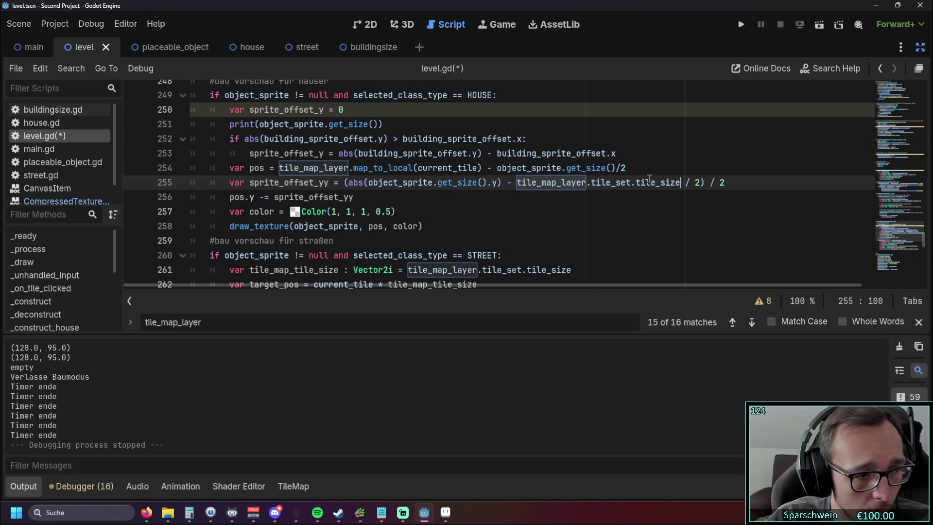
pyautogui.write('.y')
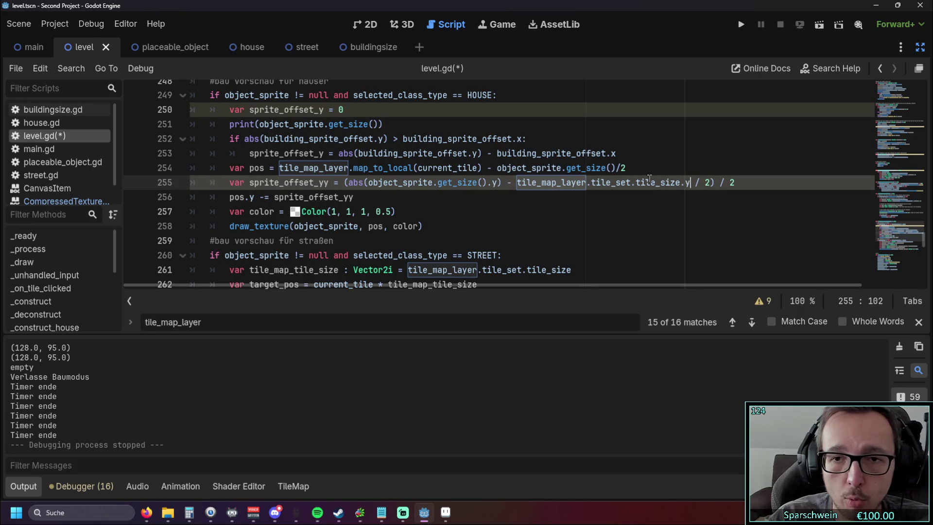
pyautogui.click(585, 228)
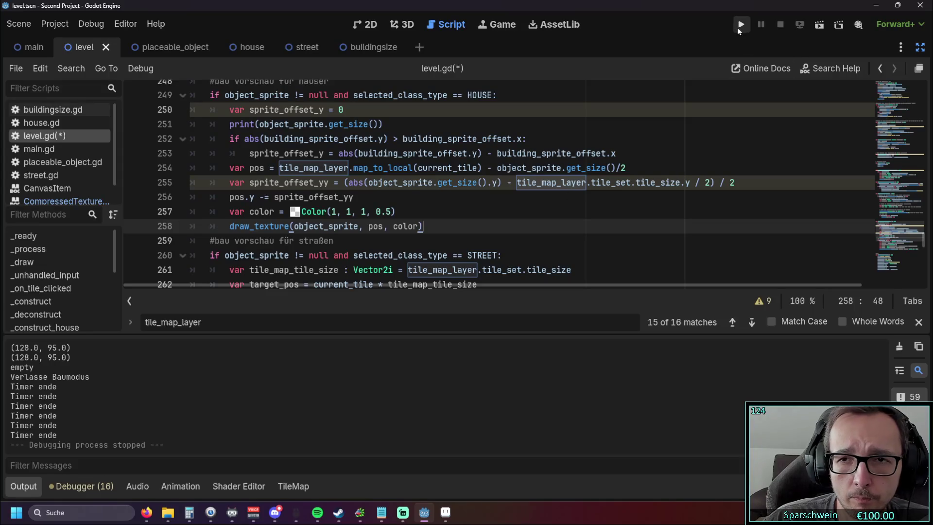
# Test the house preview in-game, then delete the extra halving from line 255's offset.
pyautogui.click(737, 28)
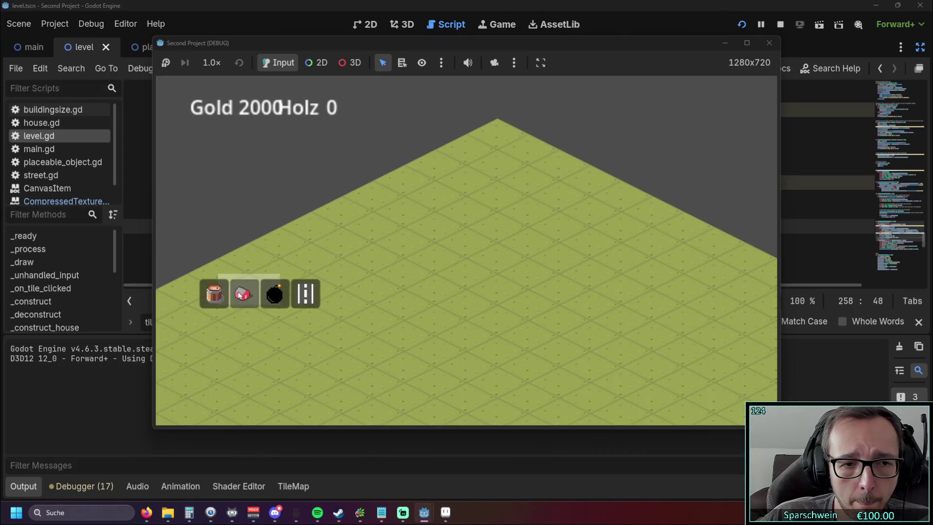
pyautogui.click(240, 294)
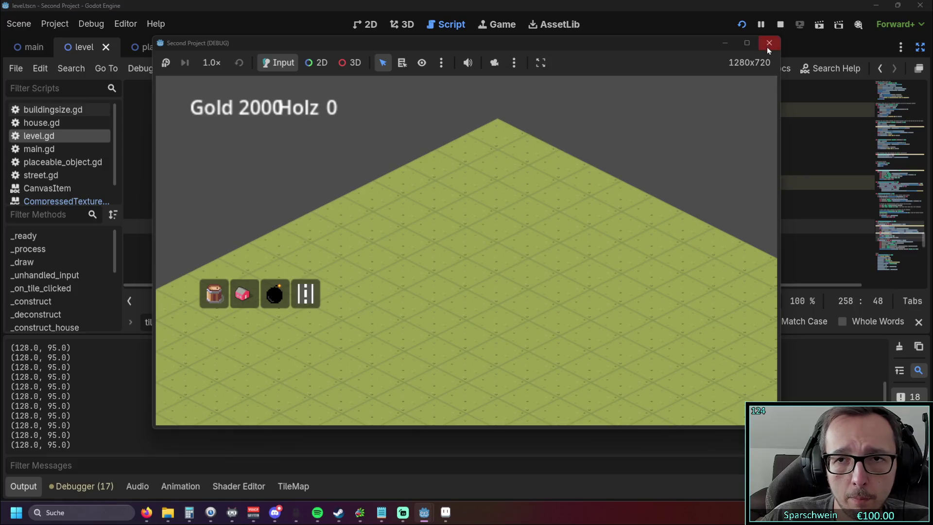
pyautogui.click(769, 43)
pyautogui.click(710, 182)
pyautogui.press('BackSpace')
pyautogui.press('BackSpace')
pyautogui.press('BackSpace')
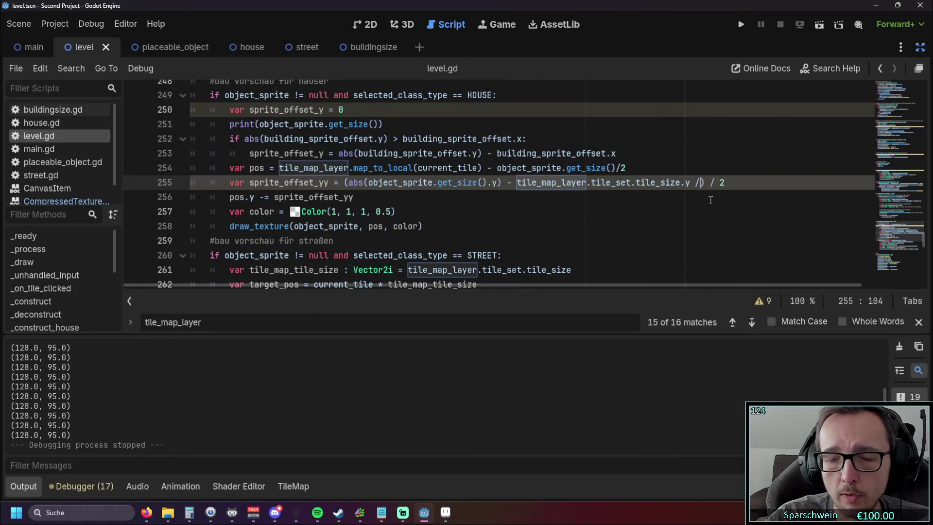
# Relaunch the game, build a cluster of six red houses, then stop it.
pyautogui.click(741, 24)
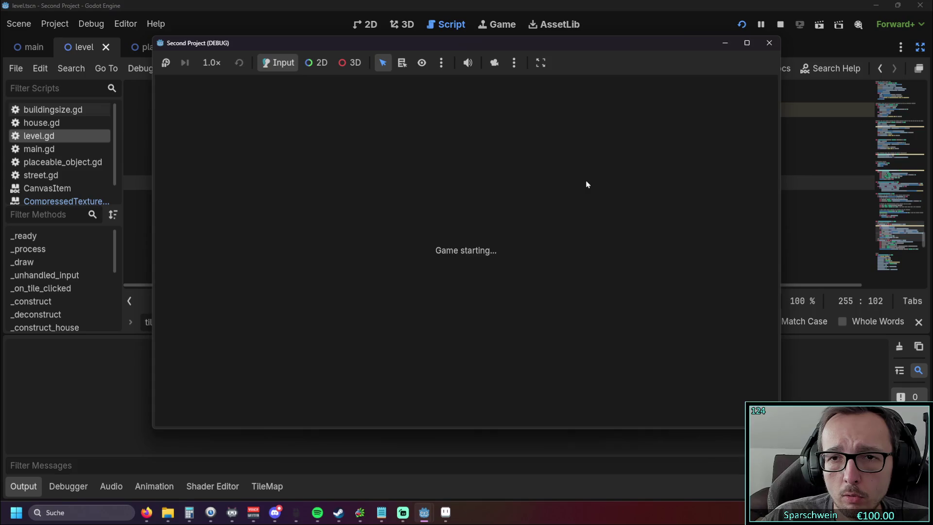
pyautogui.click(243, 294)
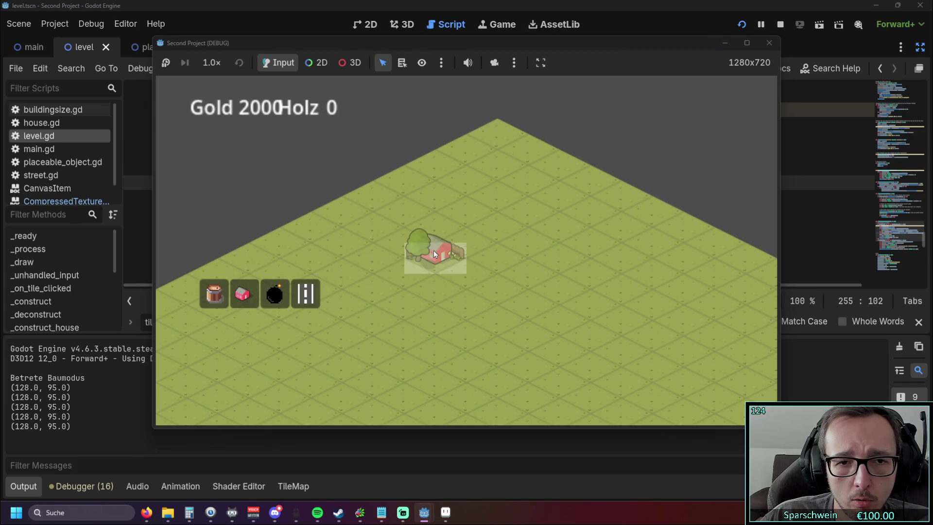
pyautogui.click(435, 255)
pyautogui.click(483, 232)
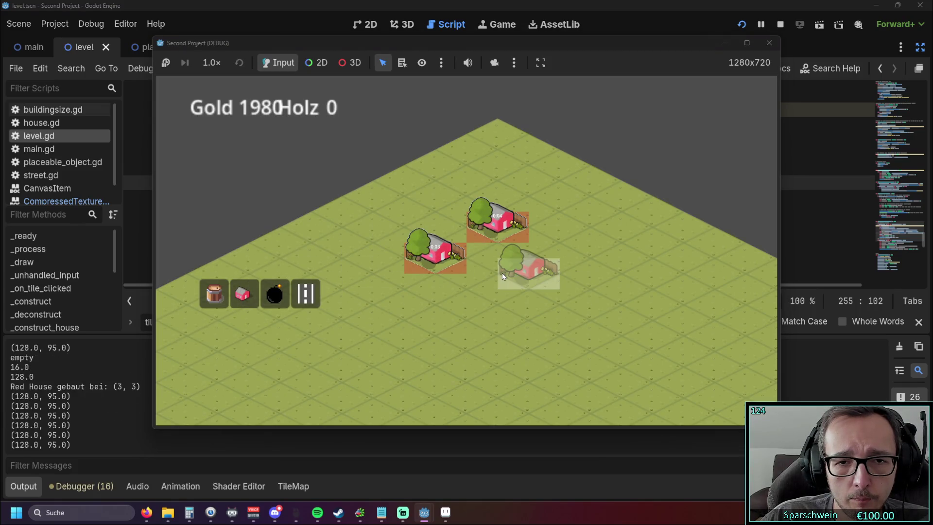
pyautogui.click(501, 258)
pyautogui.click(551, 286)
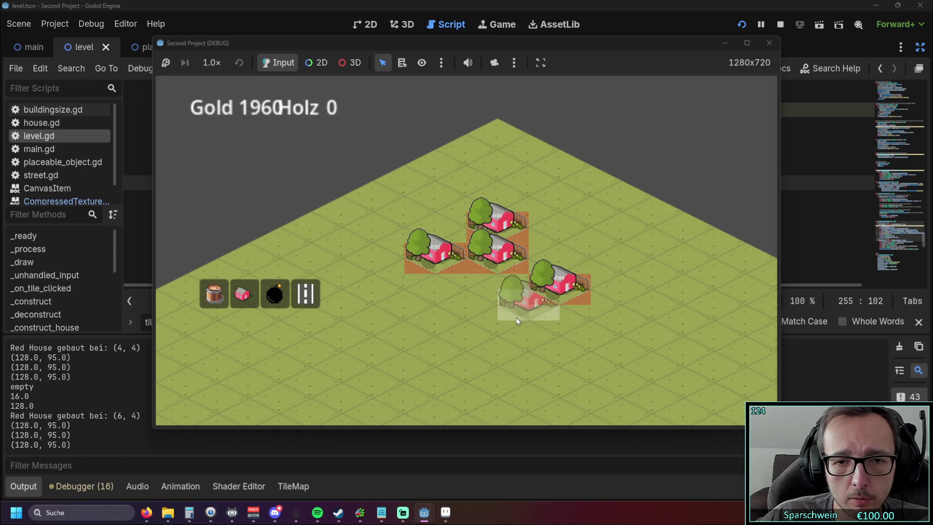
pyautogui.click(500, 293)
pyautogui.click(559, 257)
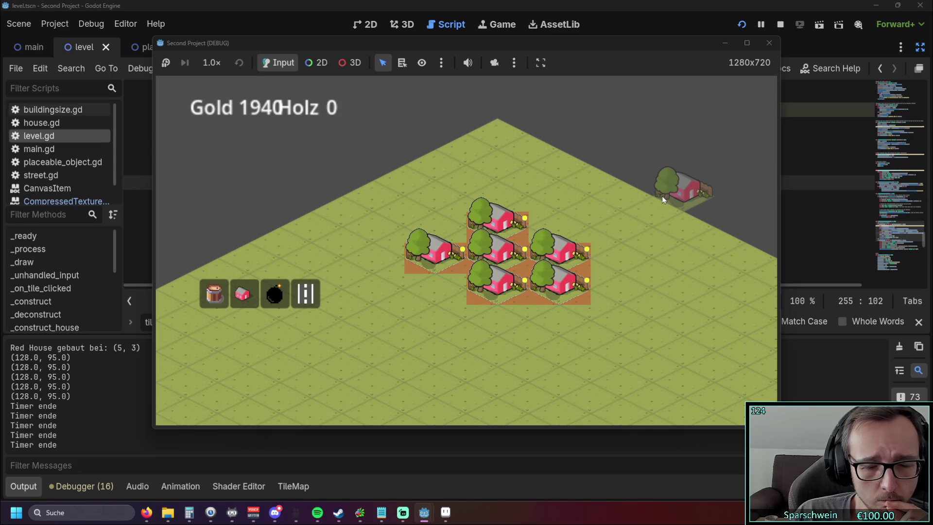
pyautogui.click(769, 42)
pyautogui.click(416, 214)
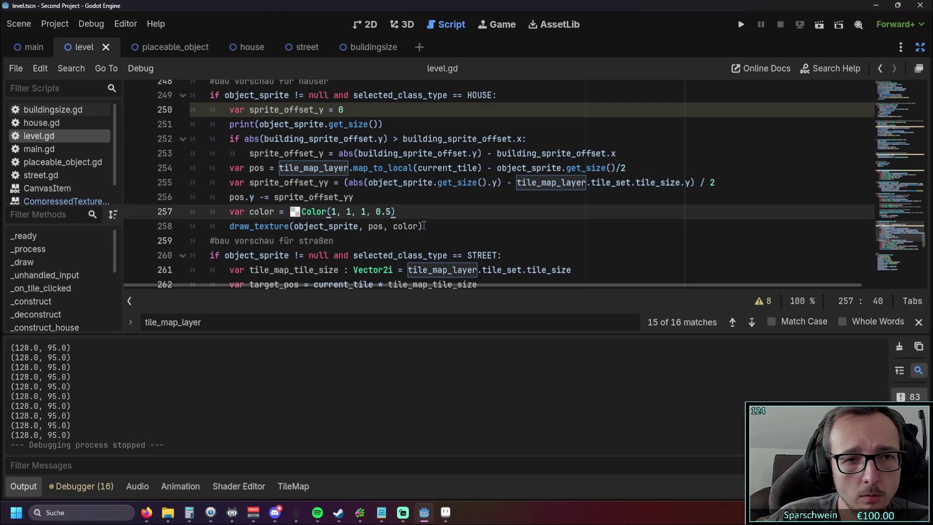
# Delete the old building_sprite_offset calculation on lines 250–253 of level.gd.
pyautogui.scroll(1, 427, 225)
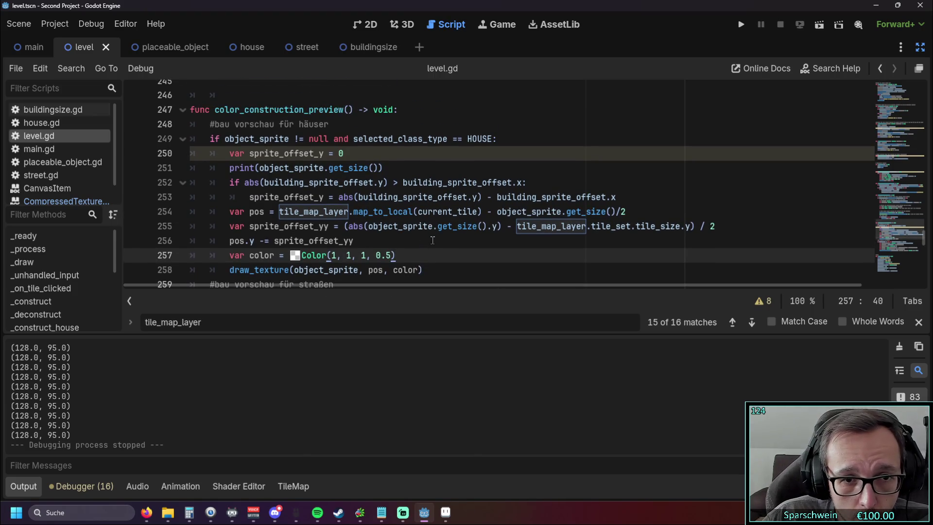
pyautogui.click(416, 239)
pyautogui.moveTo(621, 197); pyautogui.dragTo(144, 158)
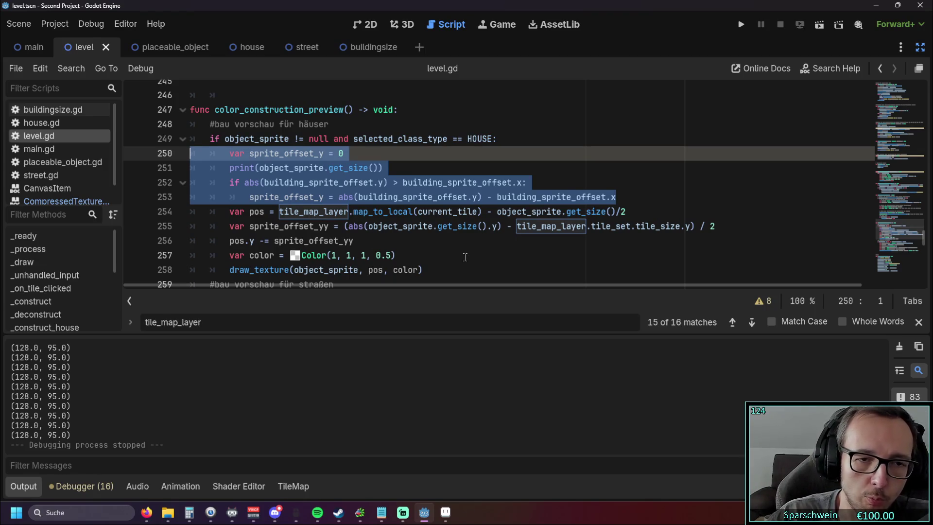
pyautogui.press('Delete')
# Rename both sprite_offset_yy uses to sprite_offset_y and run the game.
pyautogui.click(351, 197)
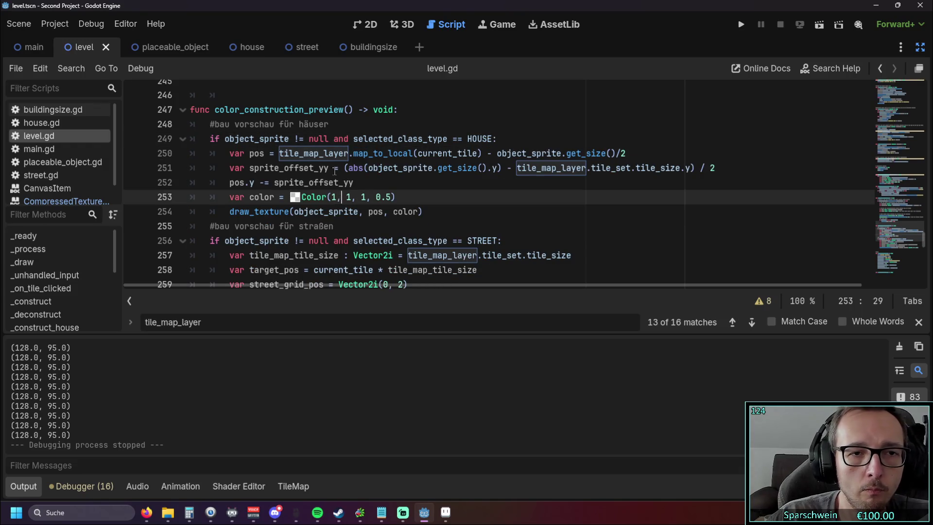
pyautogui.click(329, 168)
pyautogui.press('BackSpace')
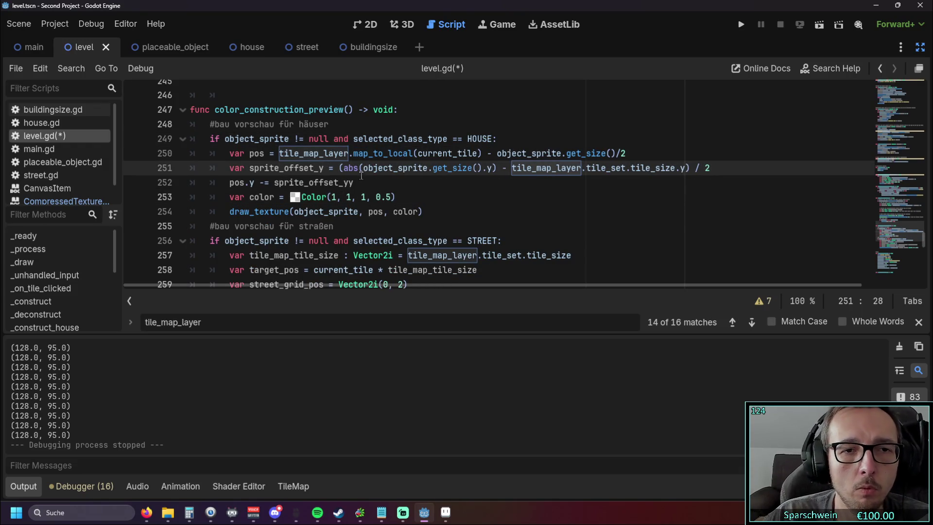
pyautogui.click(359, 180)
pyautogui.press('BackSpace')
pyautogui.click(444, 199)
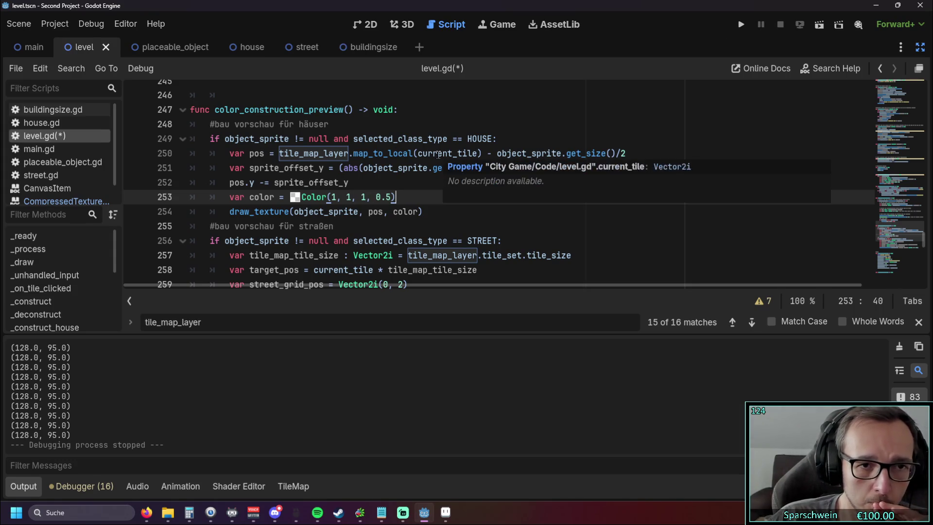
pyautogui.click(736, 27)
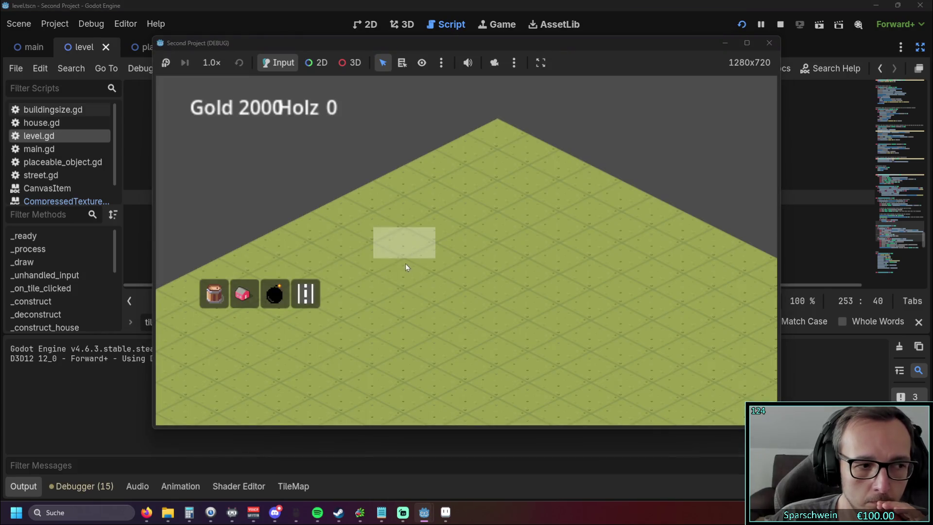
# Place a test Red House at tile (2, 4), then stop the game.
pyautogui.click(252, 296)
pyautogui.click(440, 239)
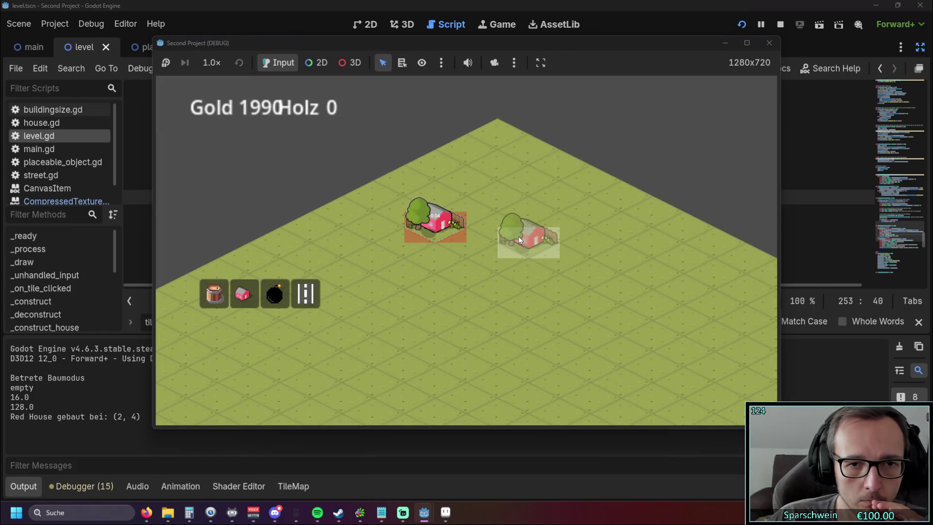
pyautogui.click(768, 43)
pyautogui.moveTo(471, 236)
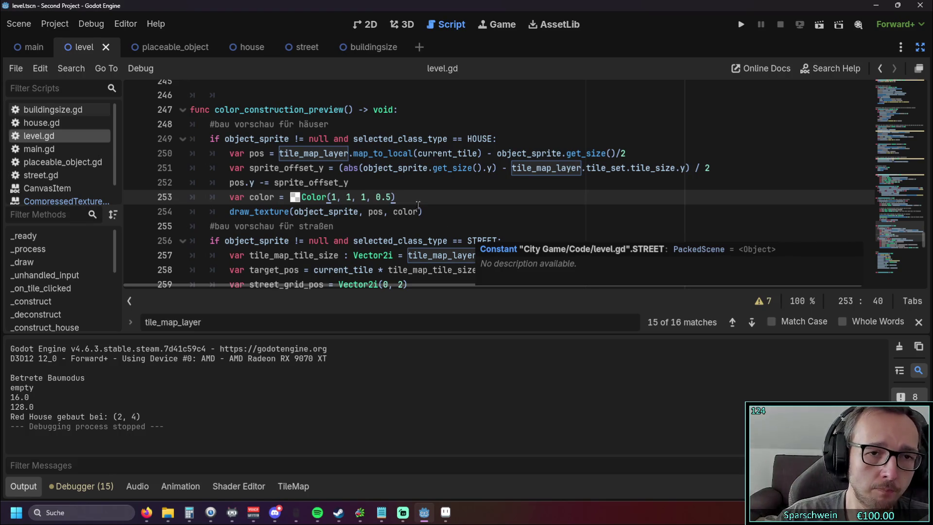
# Relaunch the game, build three adjacent red houses in a diagonal row, and exit build mode.
pyautogui.click(392, 228)
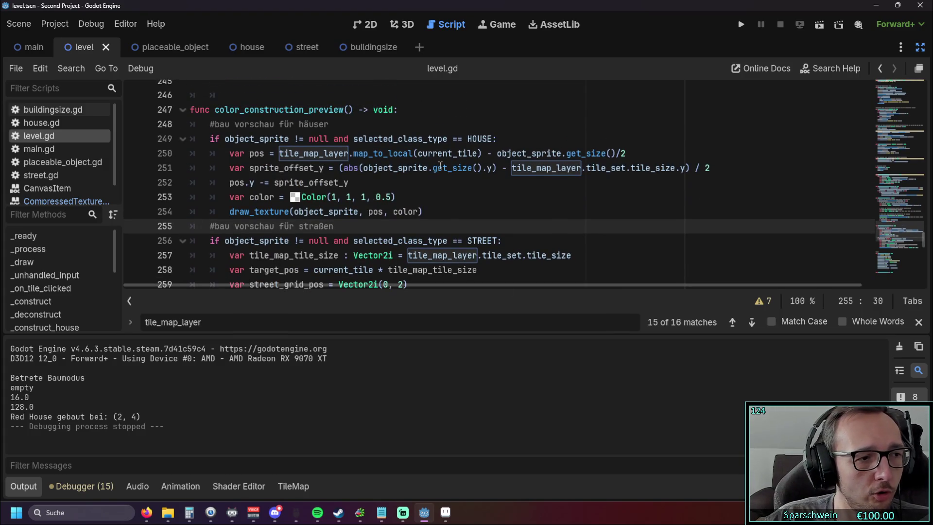
pyautogui.click(735, 24)
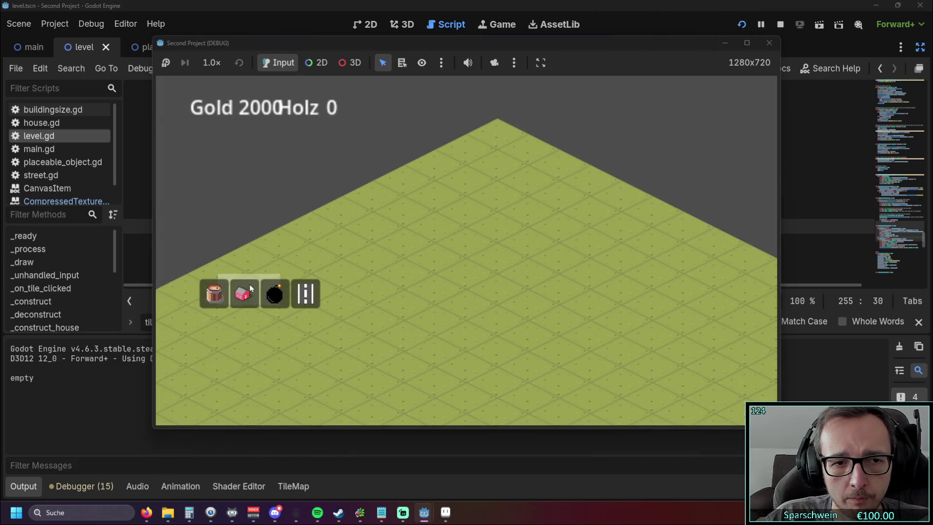
pyautogui.click(251, 287)
pyautogui.click(403, 271)
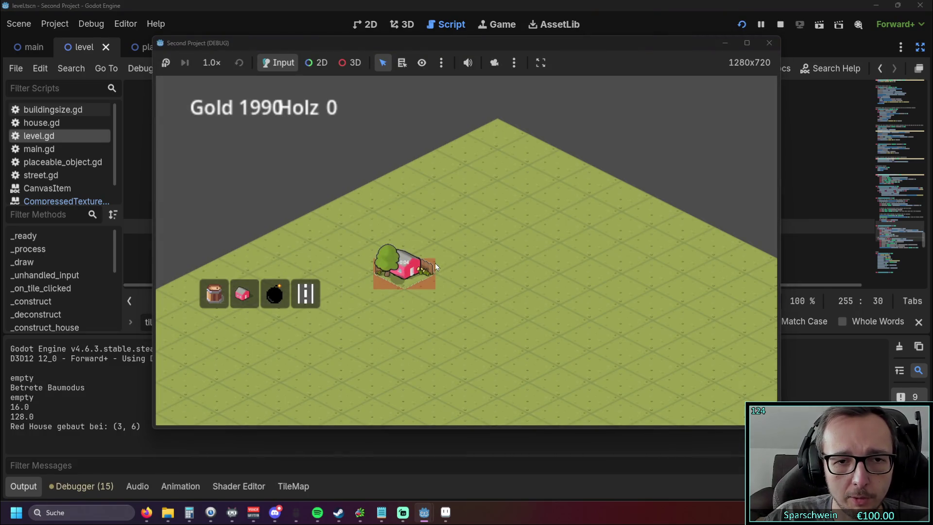
pyautogui.click(438, 258)
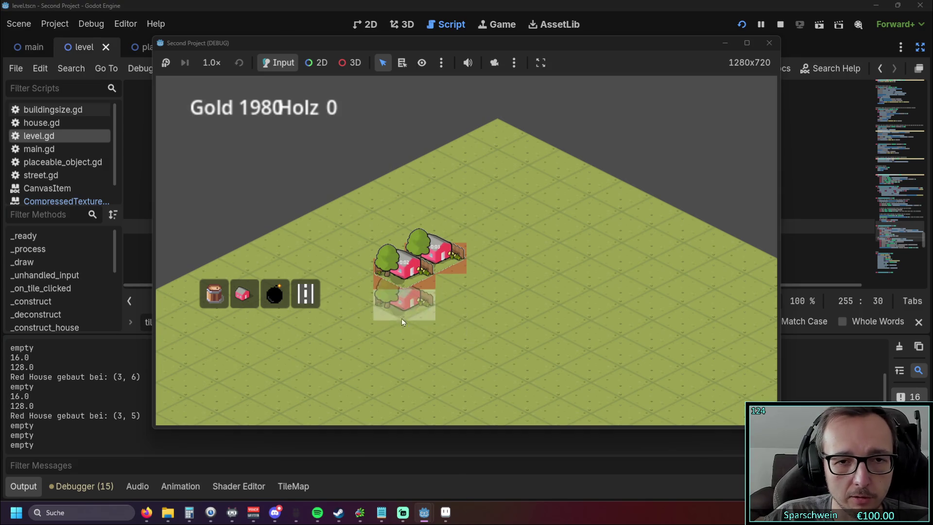
pyautogui.click(473, 240)
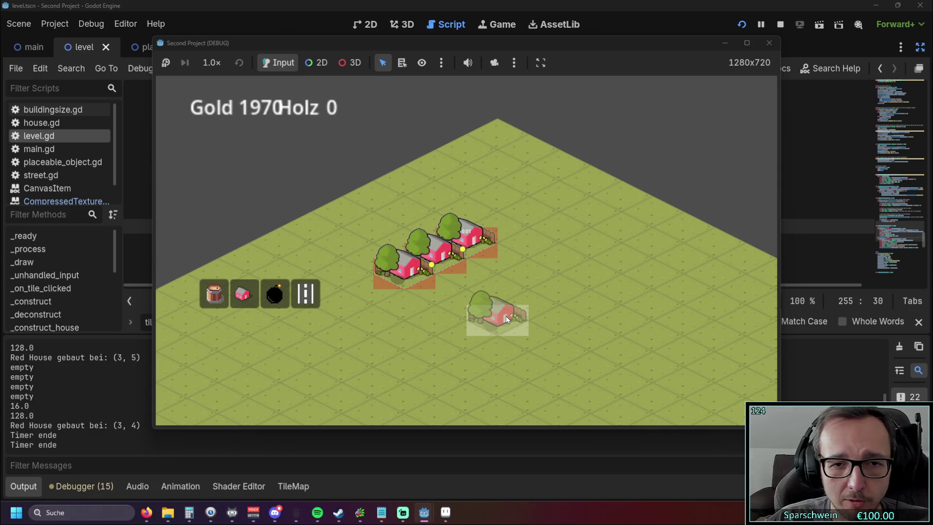
pyautogui.rightClick(495, 283)
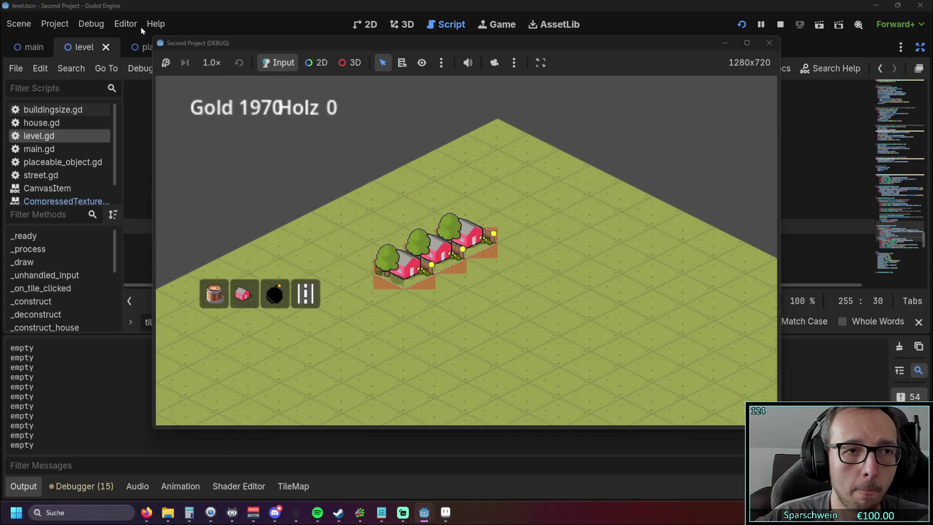
# Close the game window, open and close a blank Firefox tab, and return to Godot.
pyautogui.click(769, 42)
pyautogui.hotkey('alt', 'Tab')
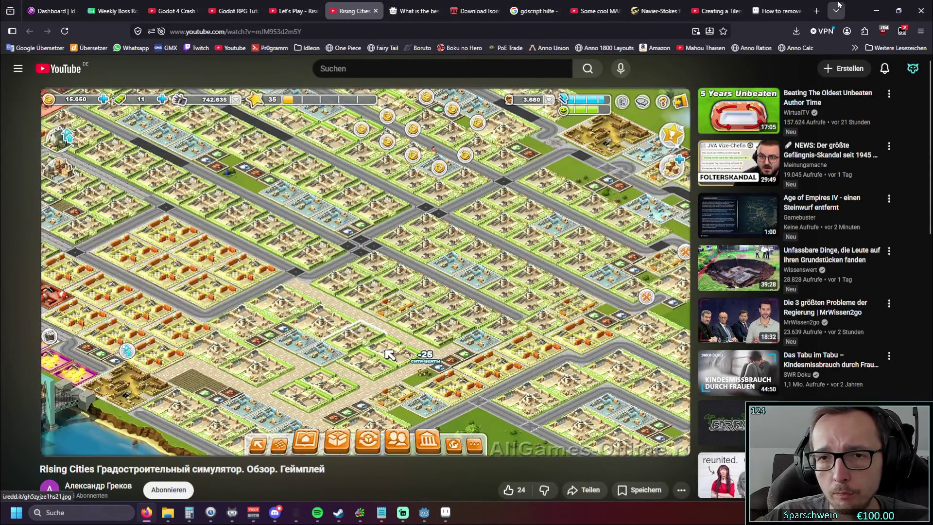
pyautogui.click(816, 11)
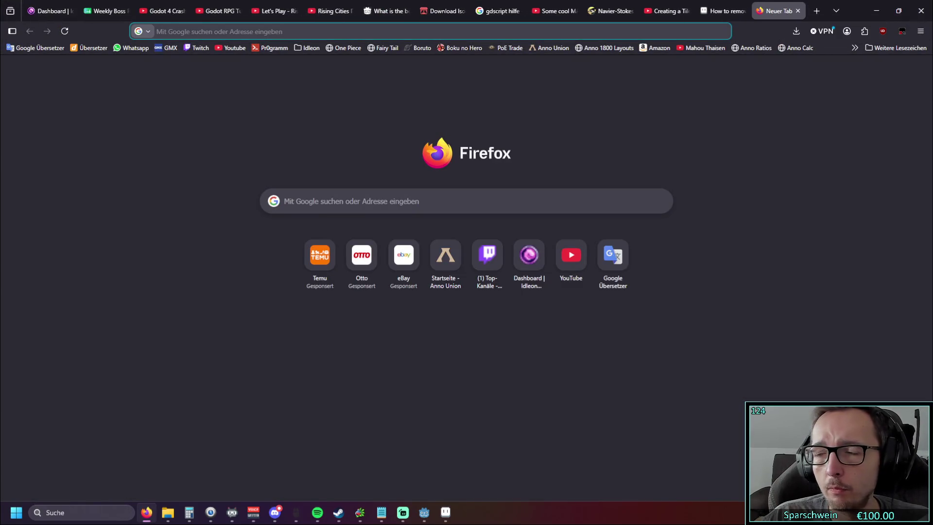
pyautogui.hotkey('ctrl', 'w')
pyautogui.hotkey('alt', 'Tab')
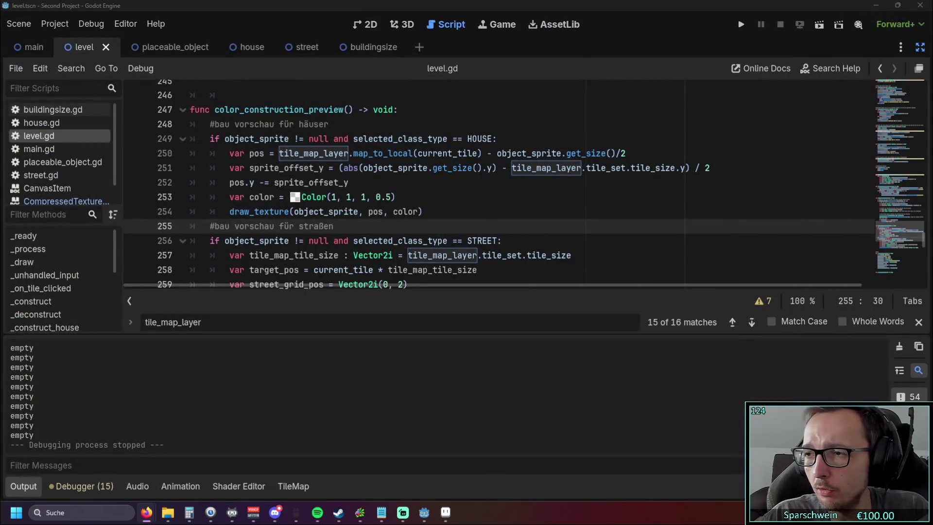
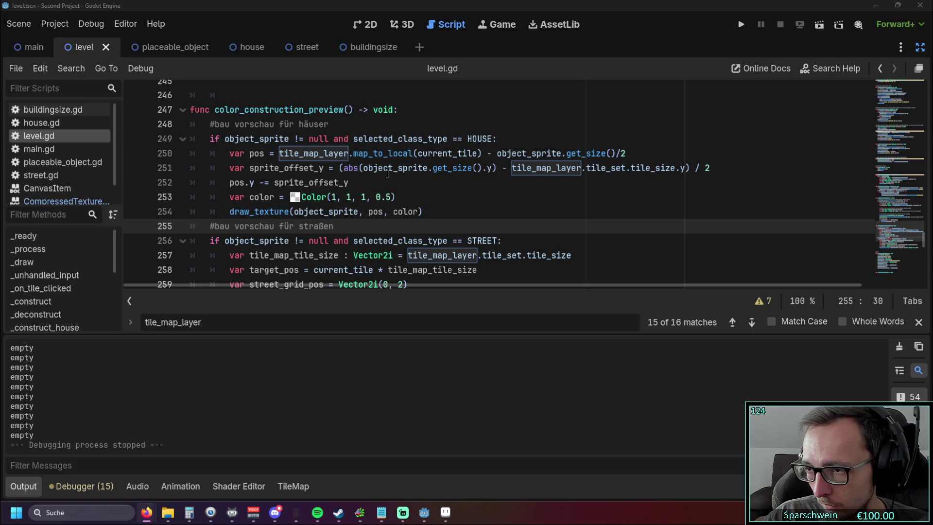
# Leave distraction-free mode and scroll the FileSystem dock to red_house_1x1.png's options.
pyautogui.moveTo(386, 175)
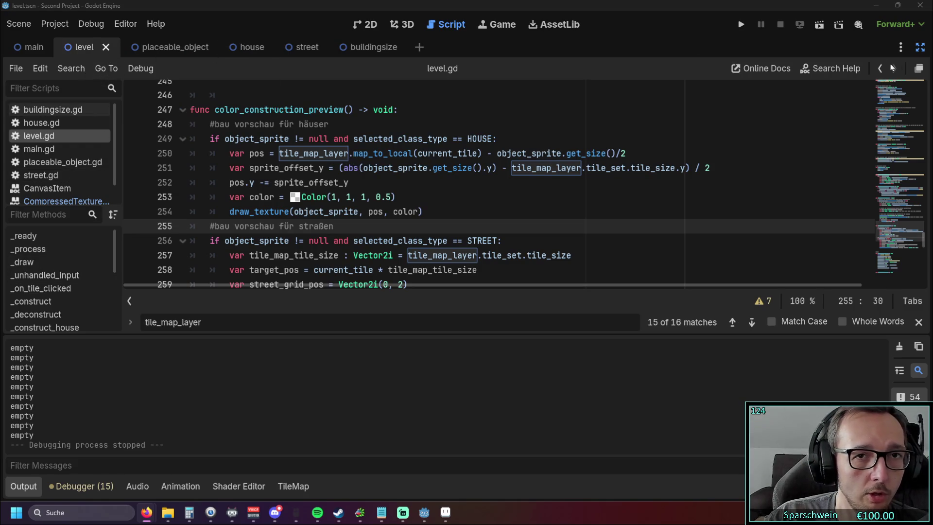
pyautogui.click(920, 46)
pyautogui.scroll(-10, 80, 396)
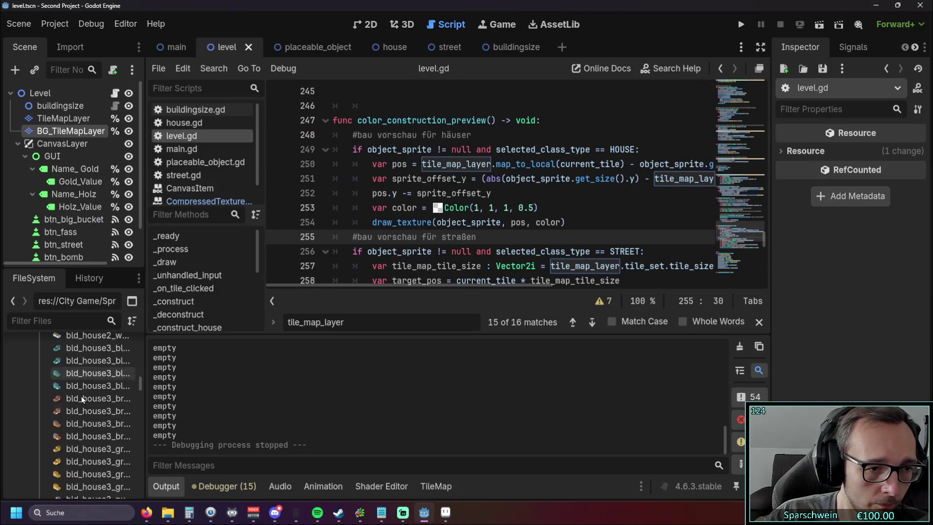
pyautogui.scroll(-10, 85, 395)
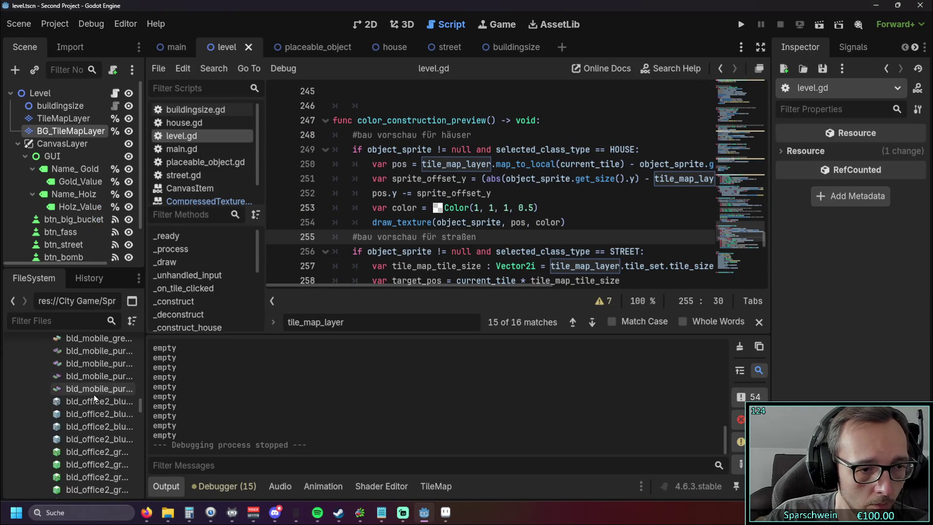
pyautogui.scroll(-8, 97, 396)
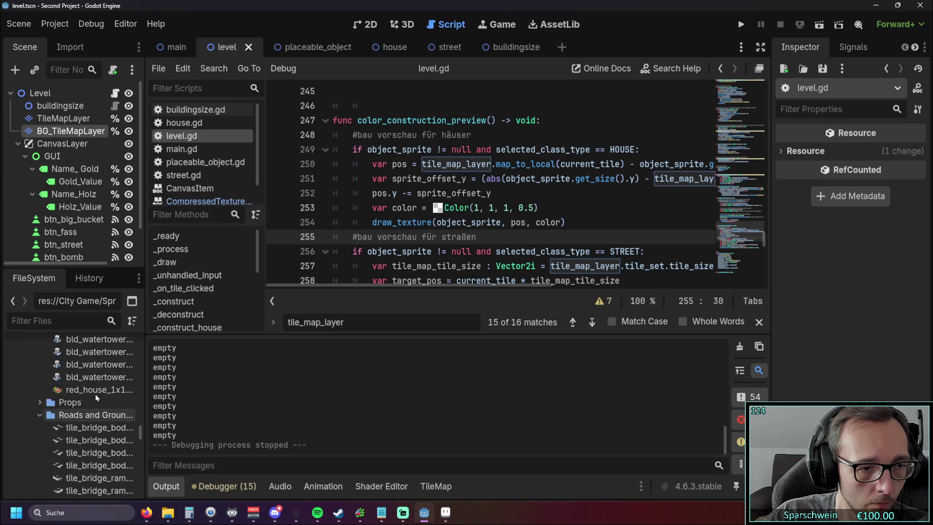
pyautogui.rightClick(89, 389)
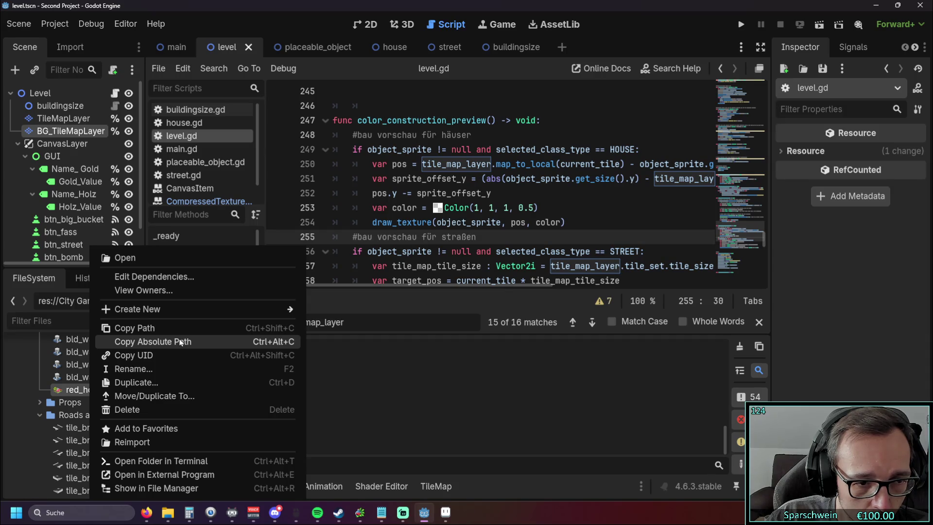
pyautogui.click(143, 443)
pyautogui.rightClick(81, 392)
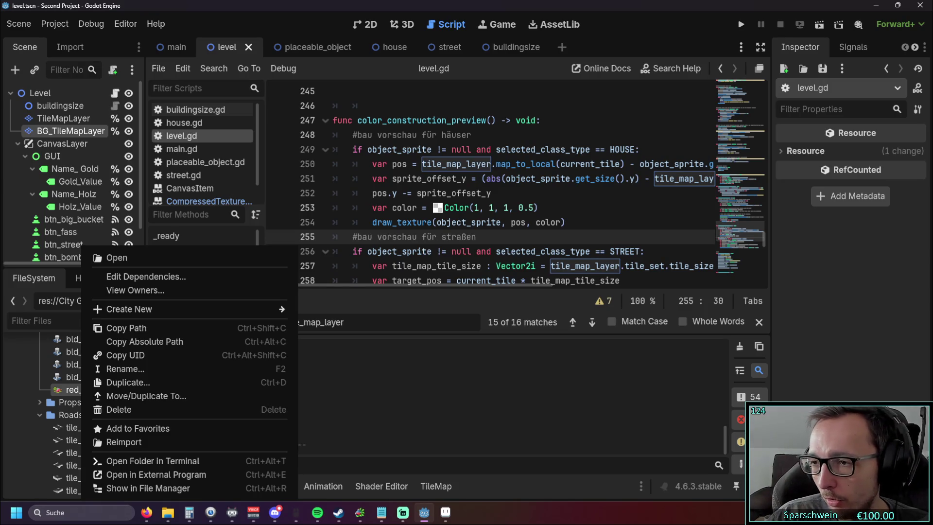
pyautogui.hotkey('alt', 'Tab')
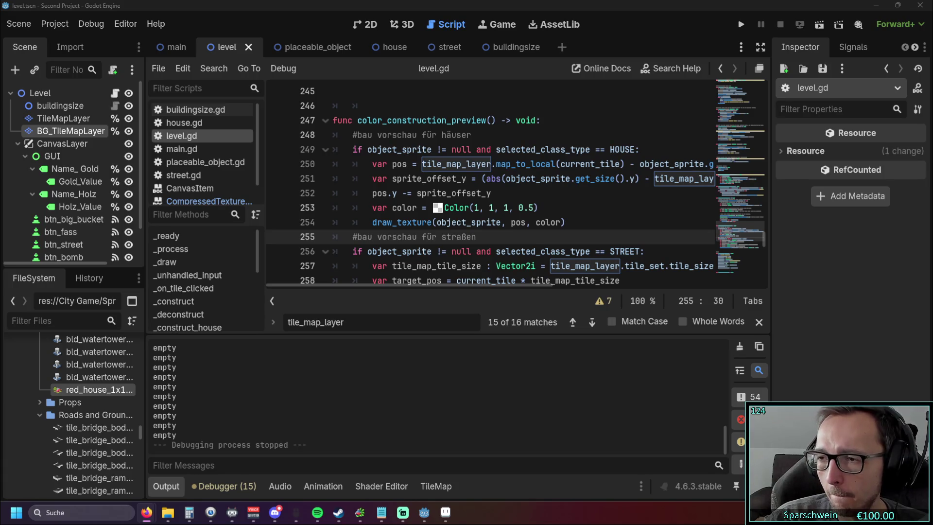
pyautogui.rightClick(76, 390)
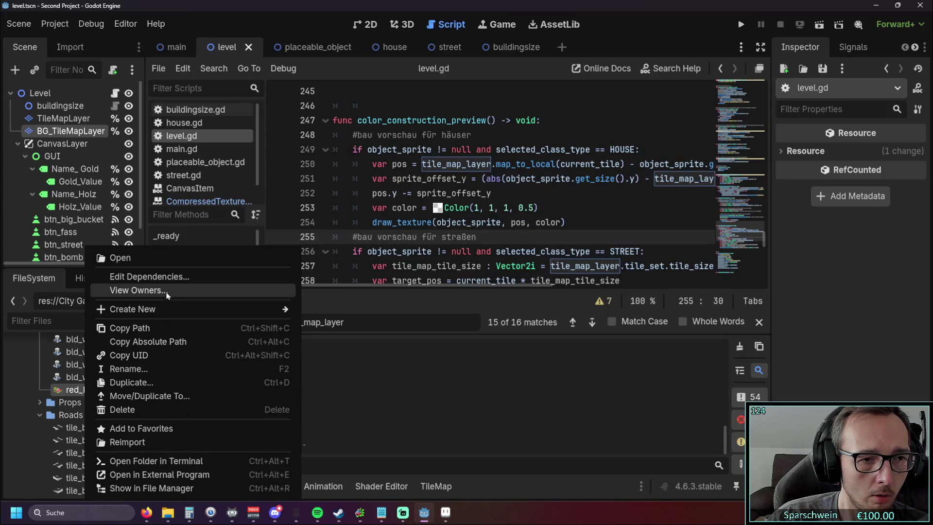
pyautogui.click(179, 276)
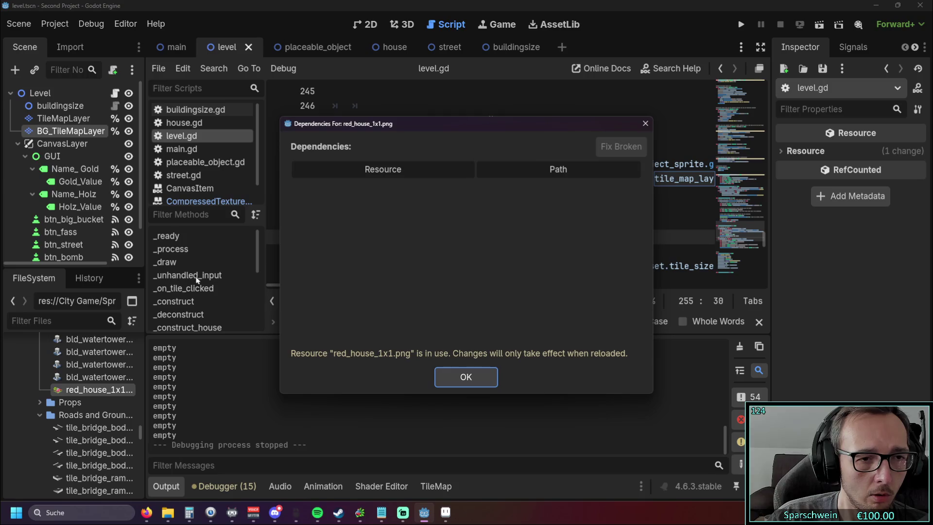
pyautogui.click(645, 127)
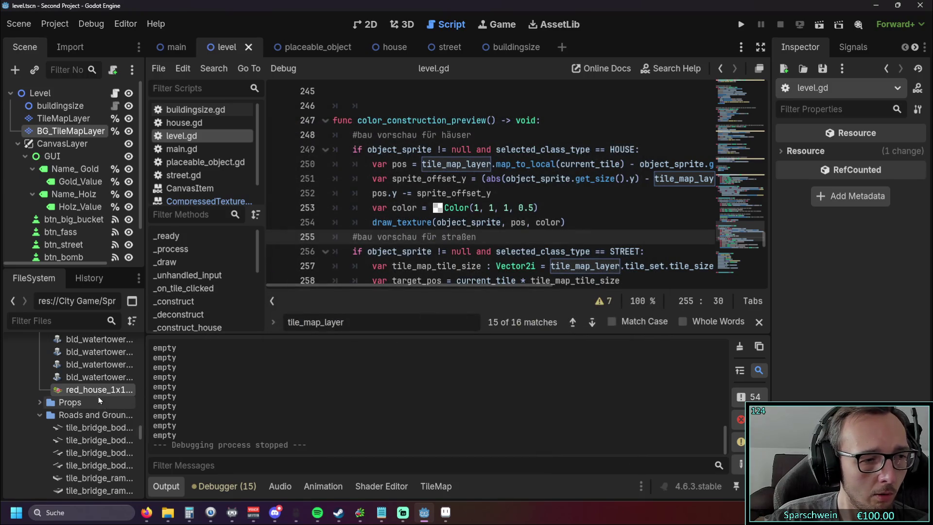
pyautogui.rightClick(95, 390)
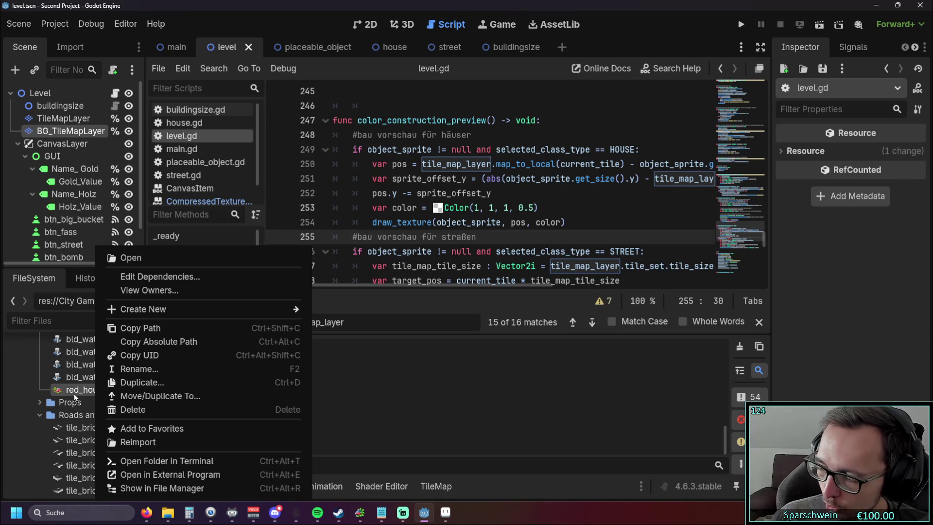
pyautogui.click(739, 24)
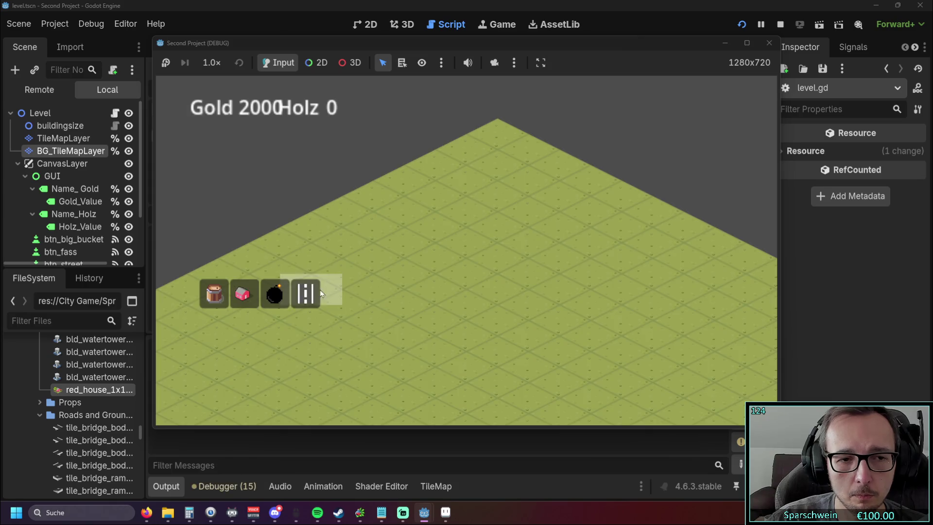
# Place three red houses in a diagonal row, then leave build mode.
pyautogui.click(243, 293)
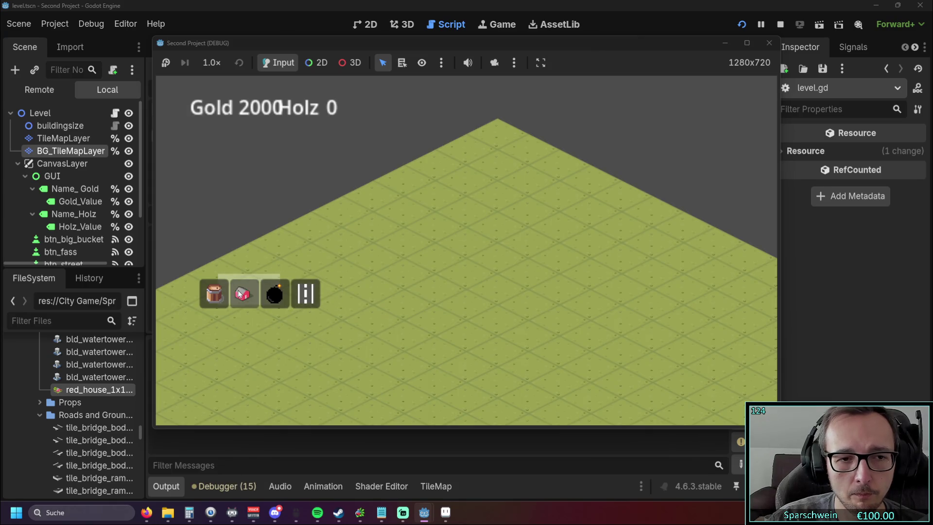
pyautogui.click(467, 234)
pyautogui.click(434, 250)
pyautogui.click(389, 267)
pyautogui.rightClick(412, 340)
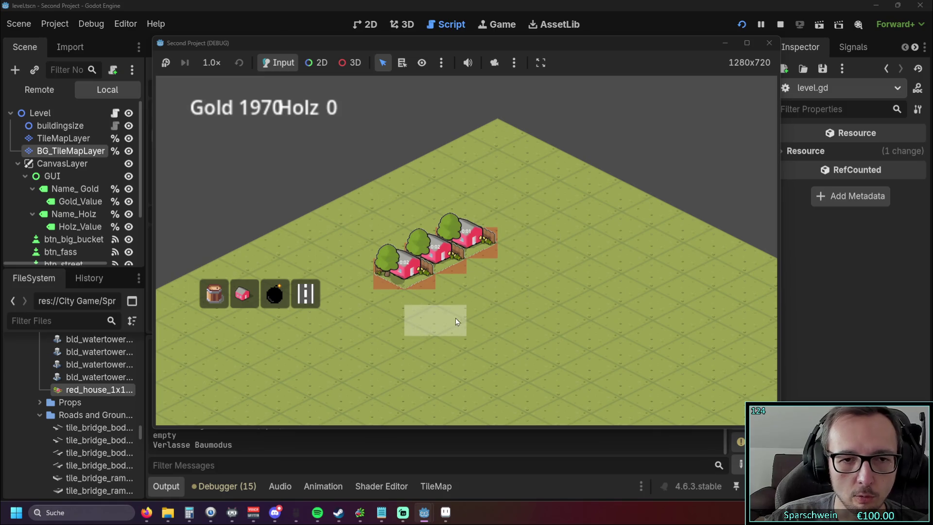
# Collect the houses' gold up to 2030, then switch to building streets.
pyautogui.click(433, 300)
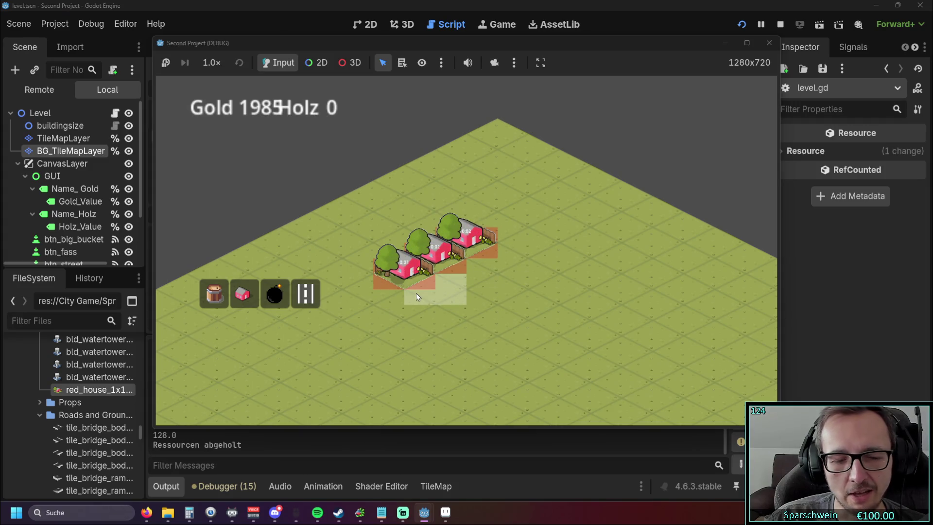
pyautogui.click(412, 270)
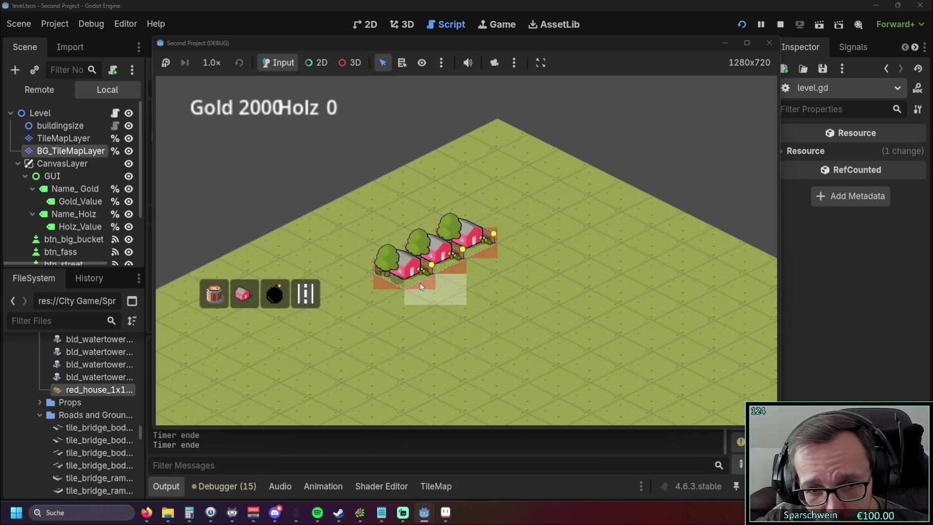
pyautogui.click(446, 255)
pyautogui.click(470, 239)
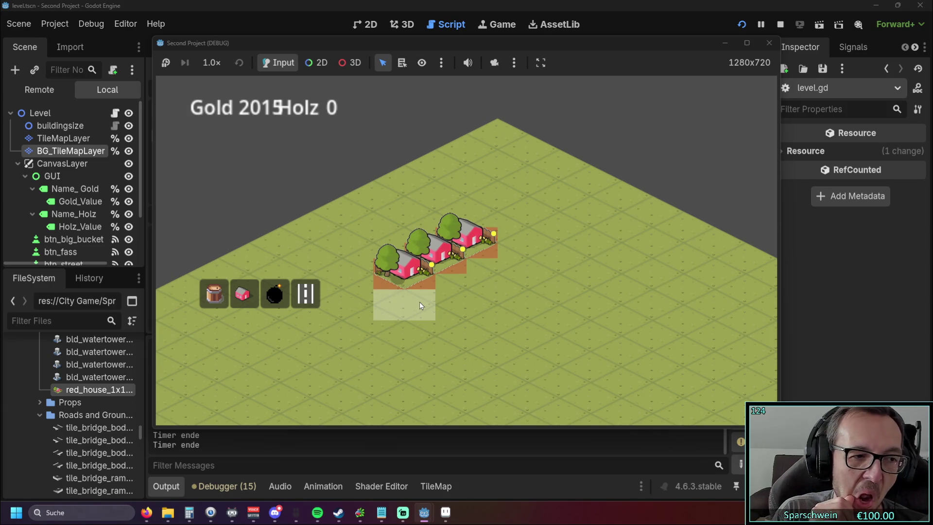
pyautogui.click(418, 302)
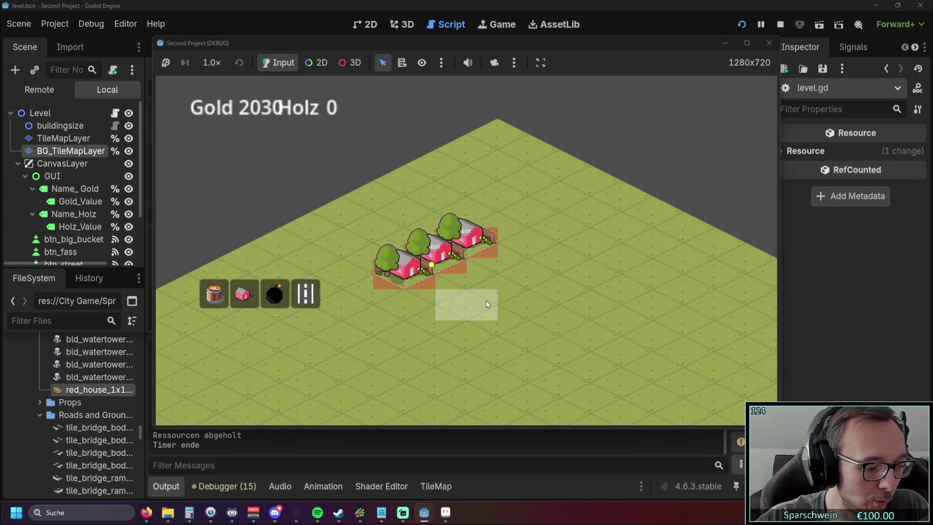
pyautogui.click(243, 293)
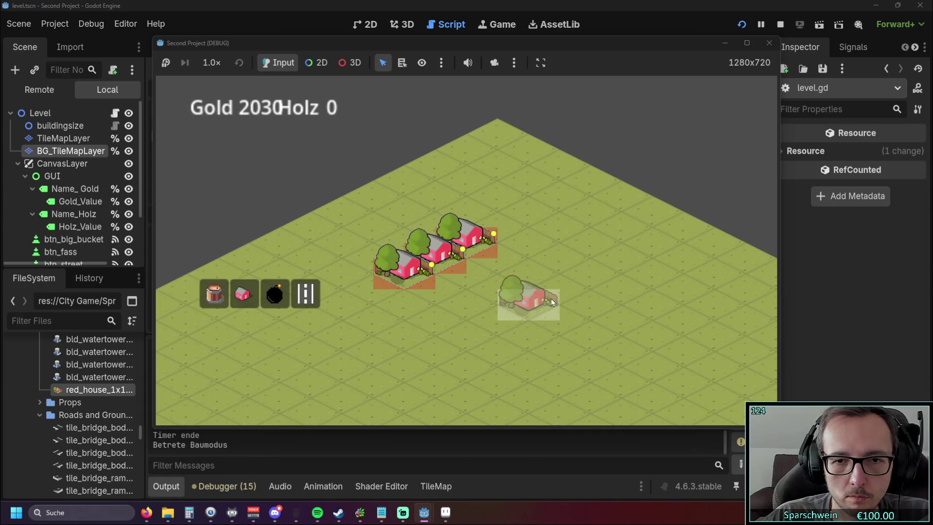
pyautogui.click(305, 294)
# Paint a staircase path of streets right of the houses and stop the game.
pyautogui.moveTo(549, 295)
pyautogui.mouseDown()
pyautogui.moveTo(503, 290)
pyautogui.moveTo(567, 261)
pyautogui.moveTo(558, 304)
pyautogui.moveTo(443, 325)
pyautogui.moveTo(530, 362)
pyautogui.mouseUp()
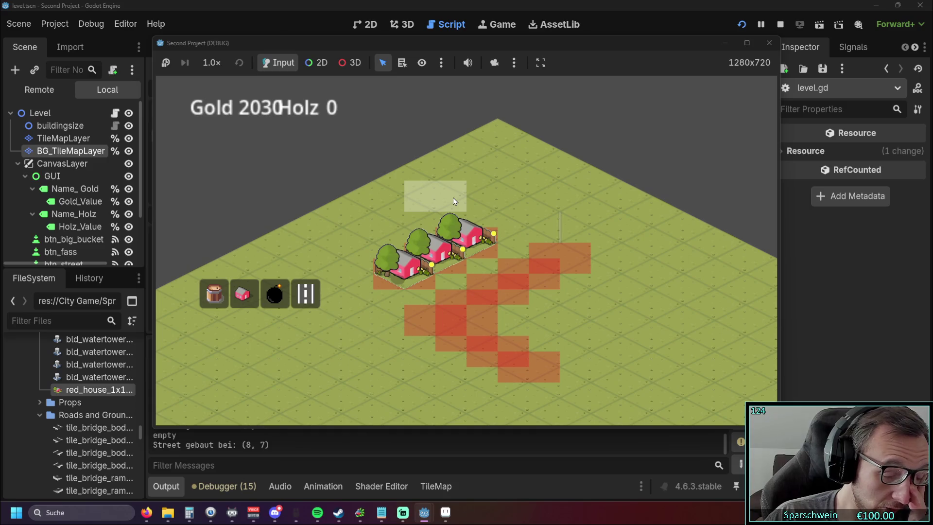
pyautogui.click(764, 45)
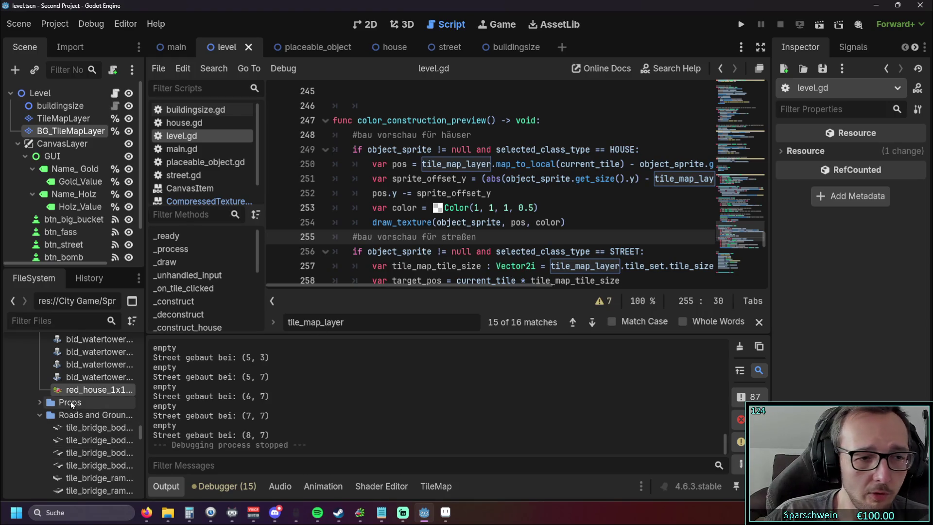
# Open Project Settings from the Project menu.
pyautogui.scroll(1, 71, 401)
pyautogui.rightClick(88, 411)
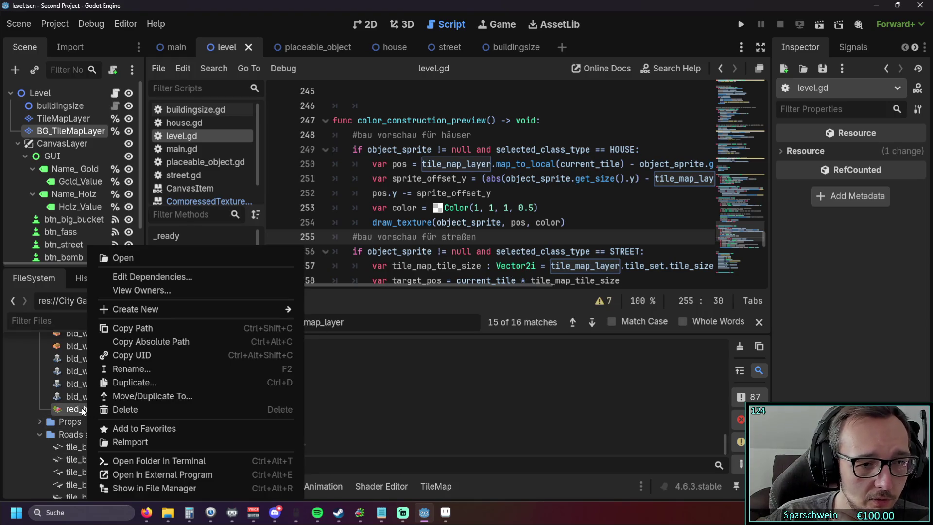
pyautogui.click(421, 393)
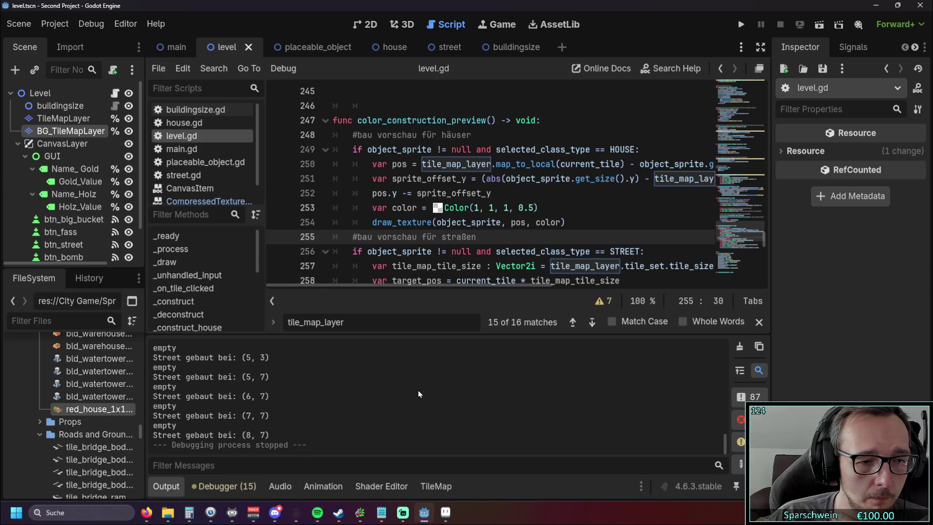
pyautogui.click(45, 28)
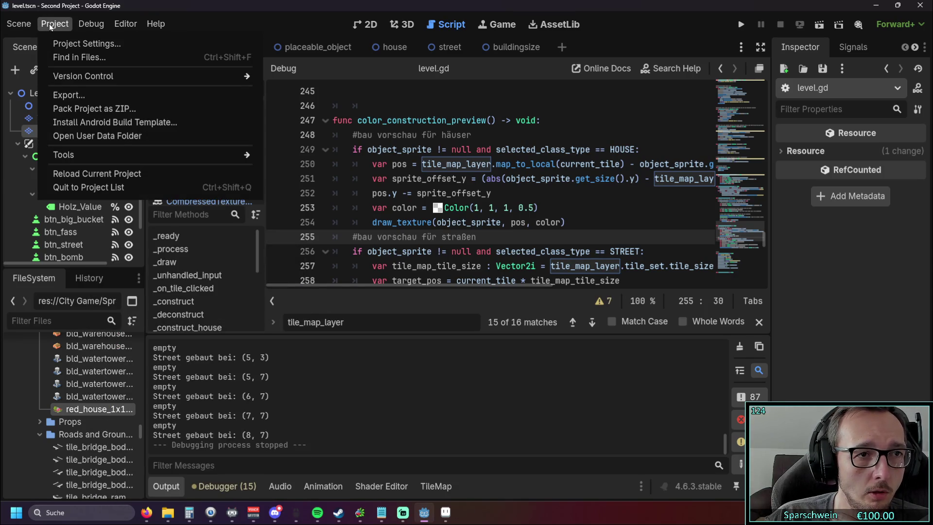
pyautogui.click(76, 44)
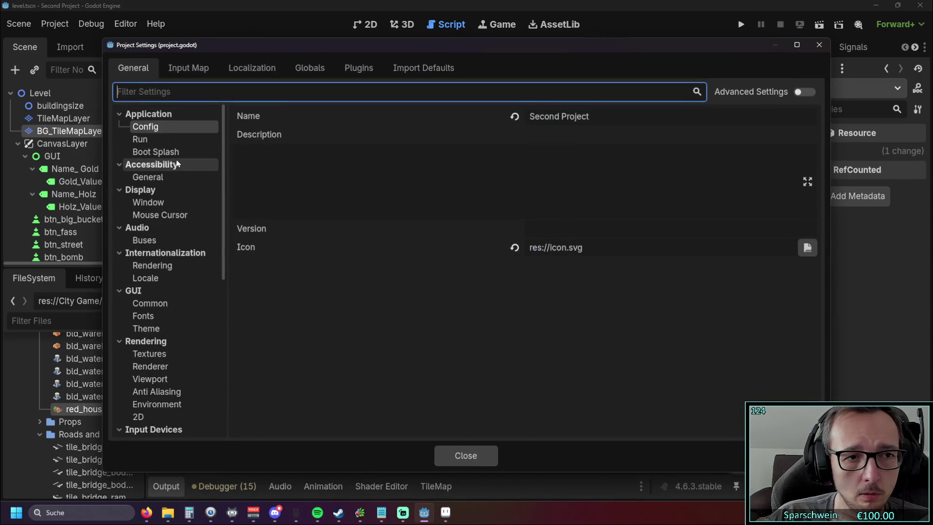
# Filter Project Settings by 'impo' and view the editor, FileSystem import and mouse cursor settings.
pyautogui.scroll(-4, 178, 165)
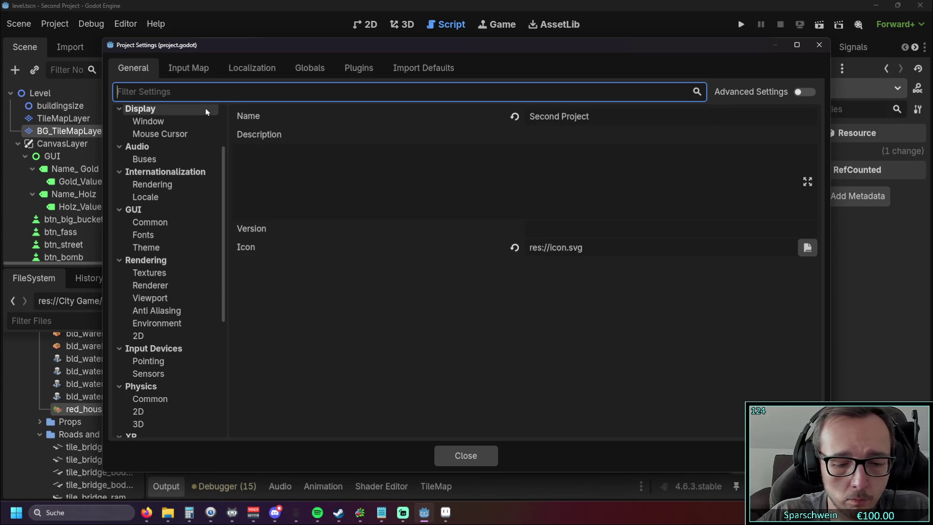
pyautogui.write('impo')
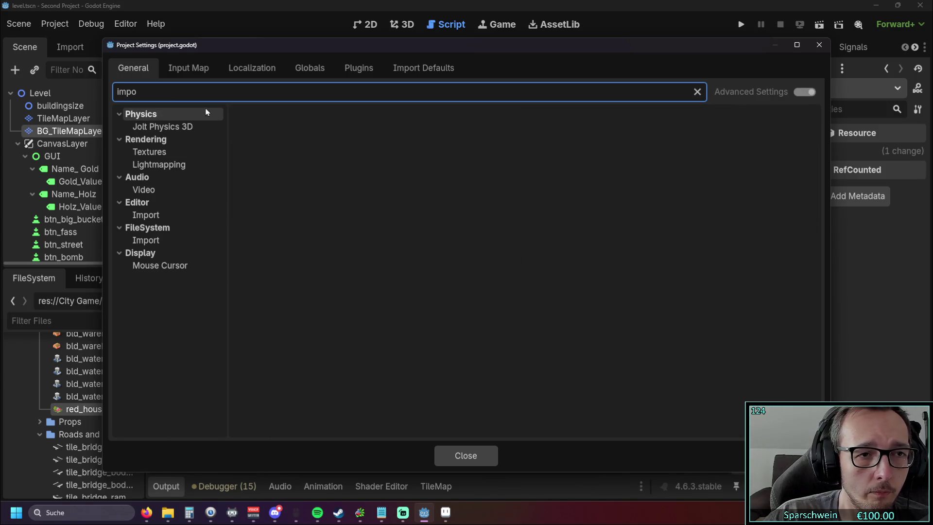
pyautogui.click(178, 216)
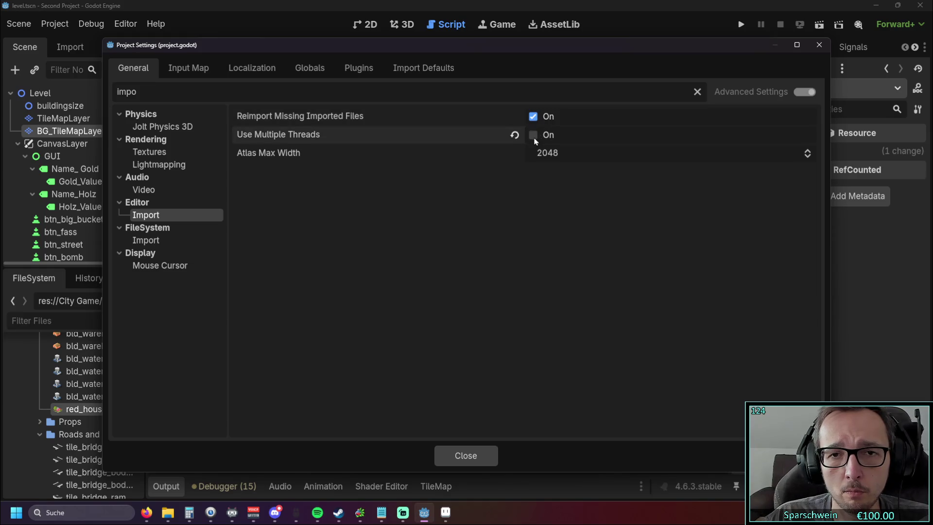
pyautogui.click(147, 241)
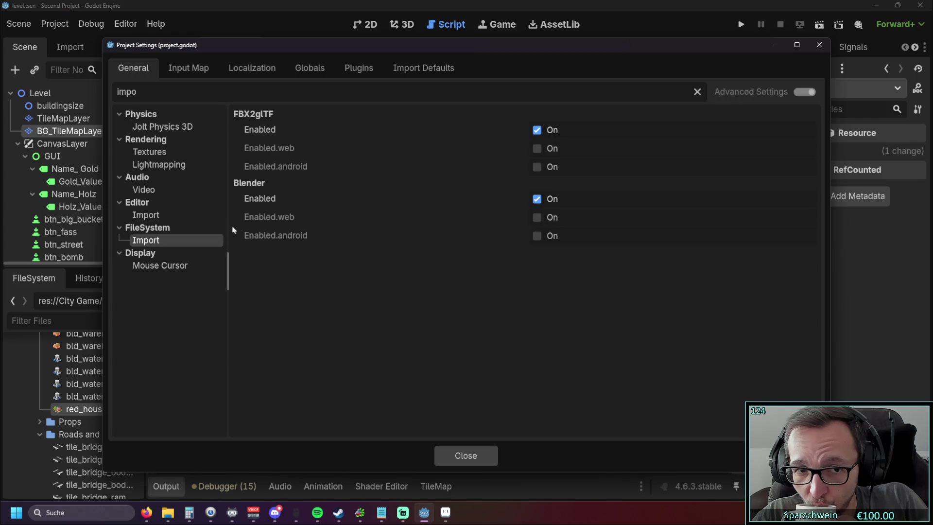
pyautogui.click(163, 265)
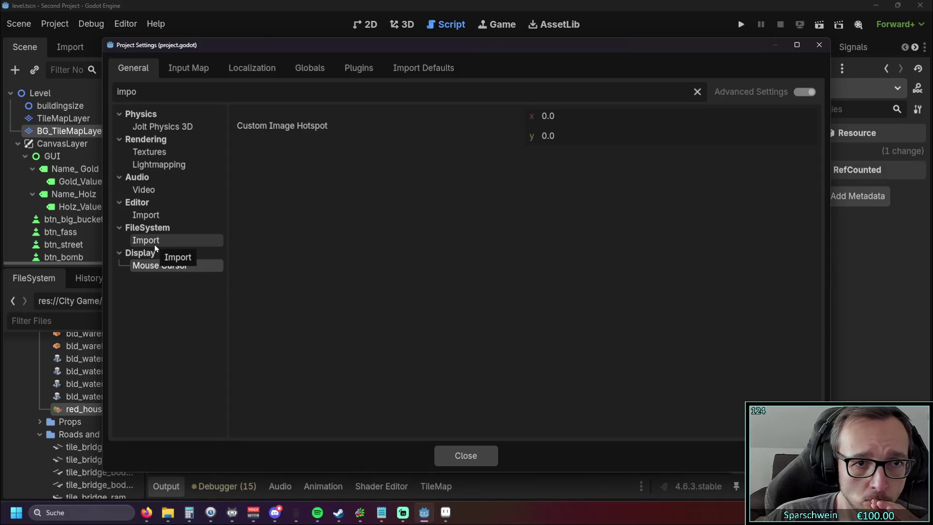
pyautogui.click(156, 242)
# Browse the Video, Lightmapping, Textures and Jolt Physics 3D settings, then close Project Settings.
pyautogui.click(160, 215)
pyautogui.click(168, 190)
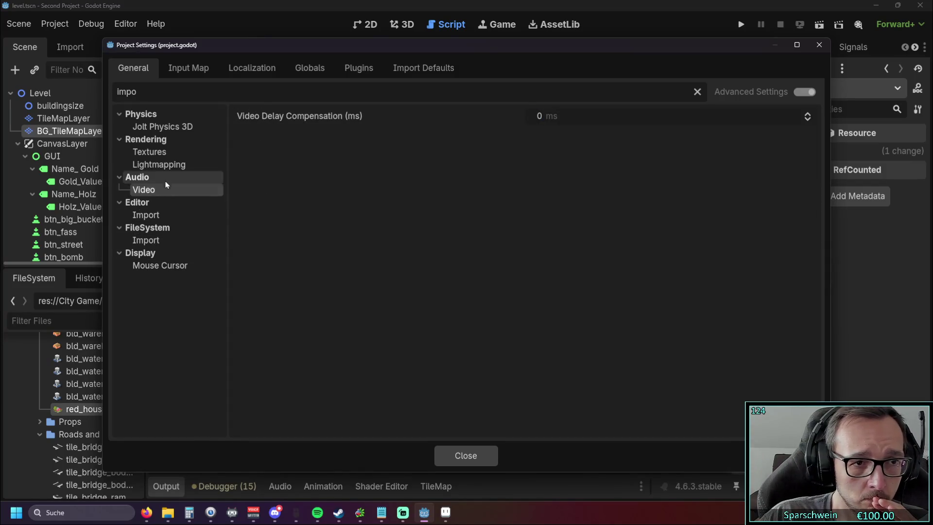
pyautogui.click(171, 167)
pyautogui.click(167, 152)
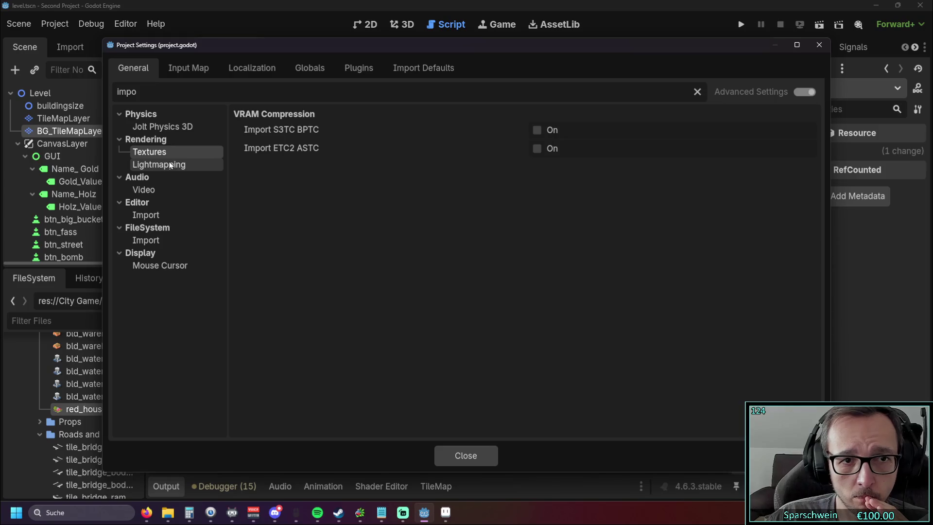
pyautogui.click(171, 165)
pyautogui.click(160, 128)
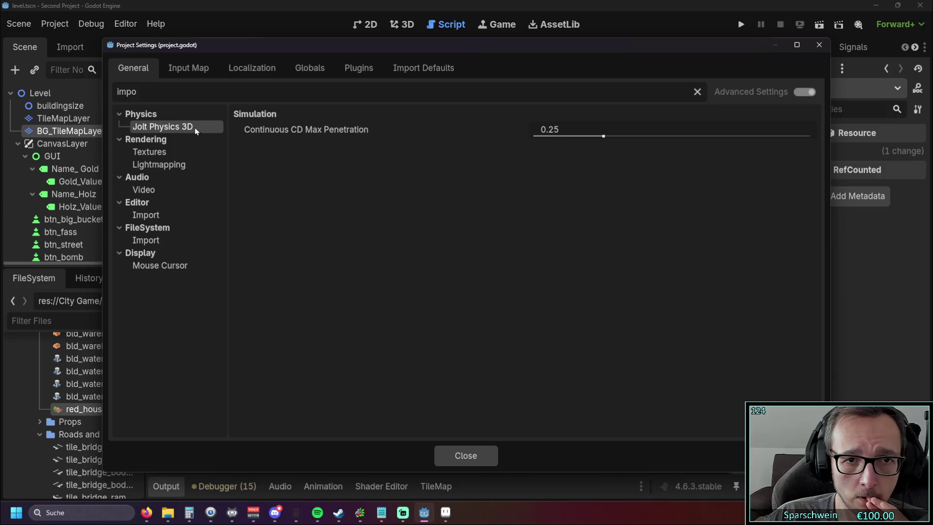
pyautogui.click(819, 45)
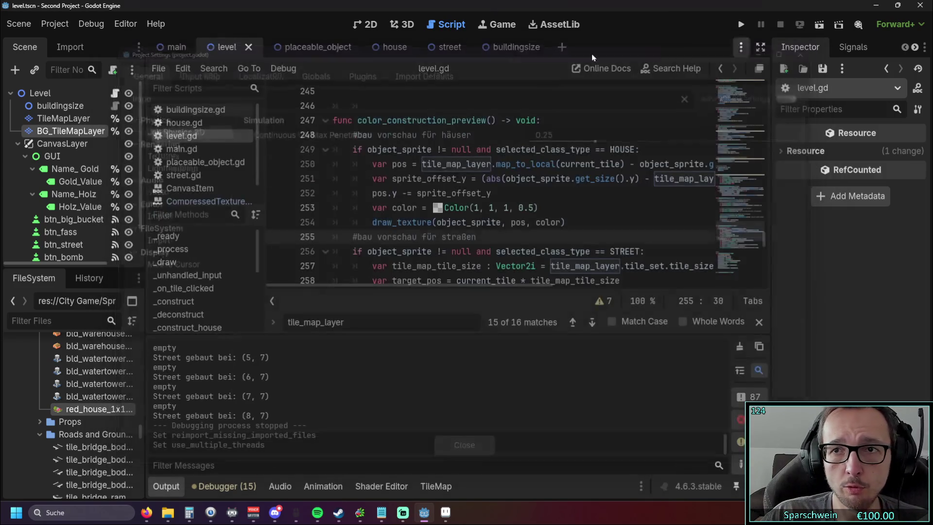
pyautogui.click(127, 25)
pyautogui.click(142, 42)
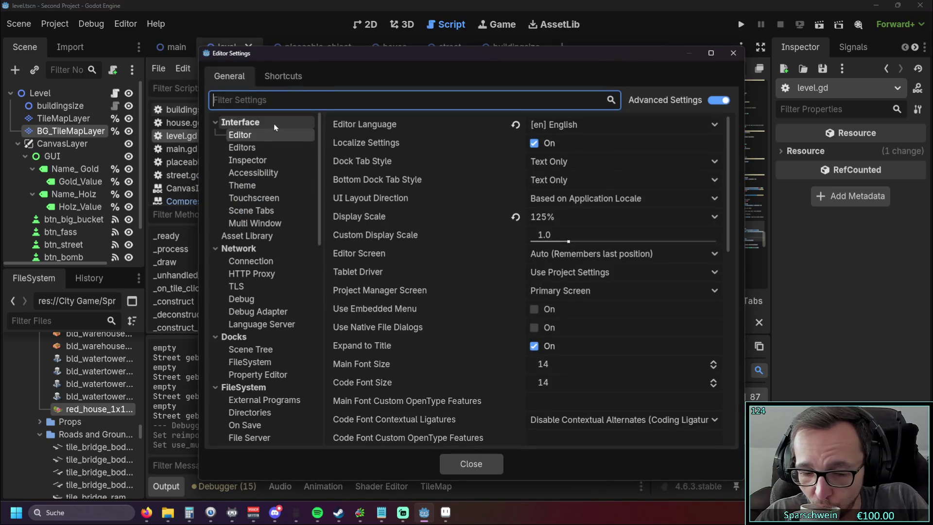
pyautogui.write('impo')
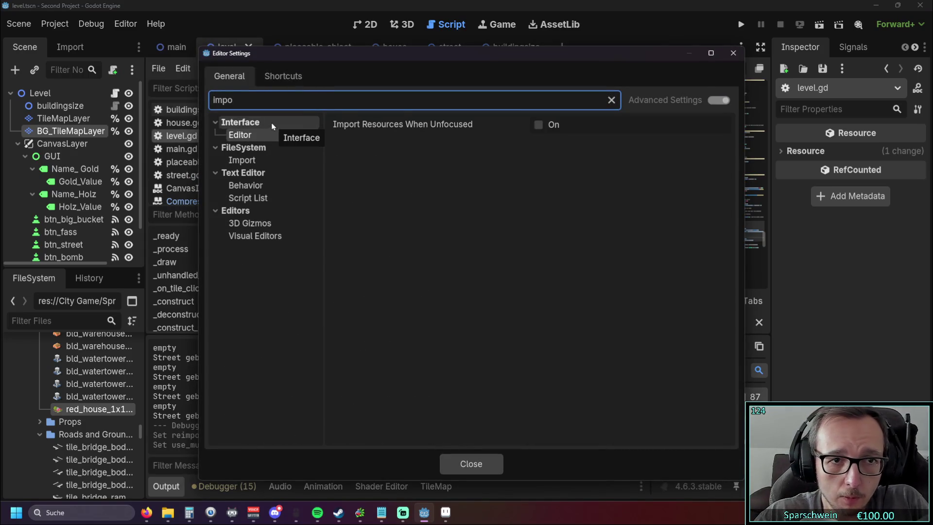
pyautogui.click(280, 160)
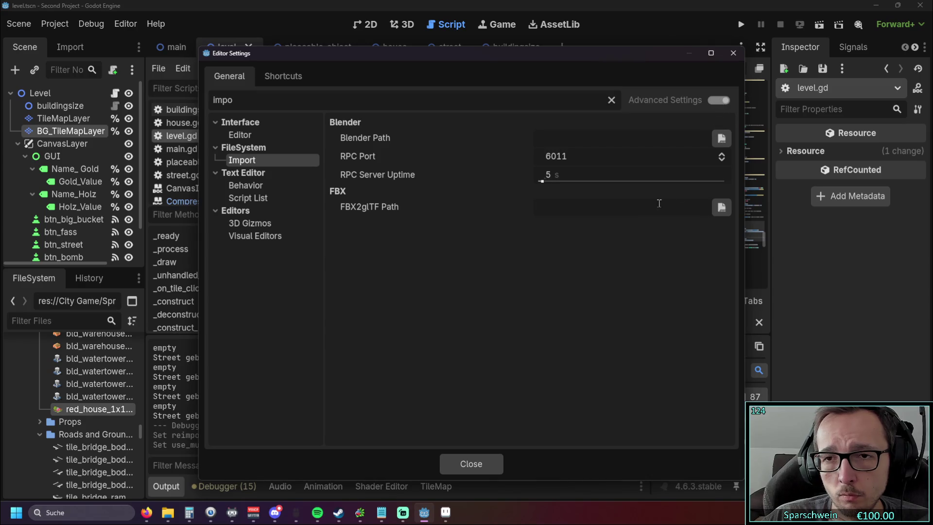
pyautogui.click(262, 185)
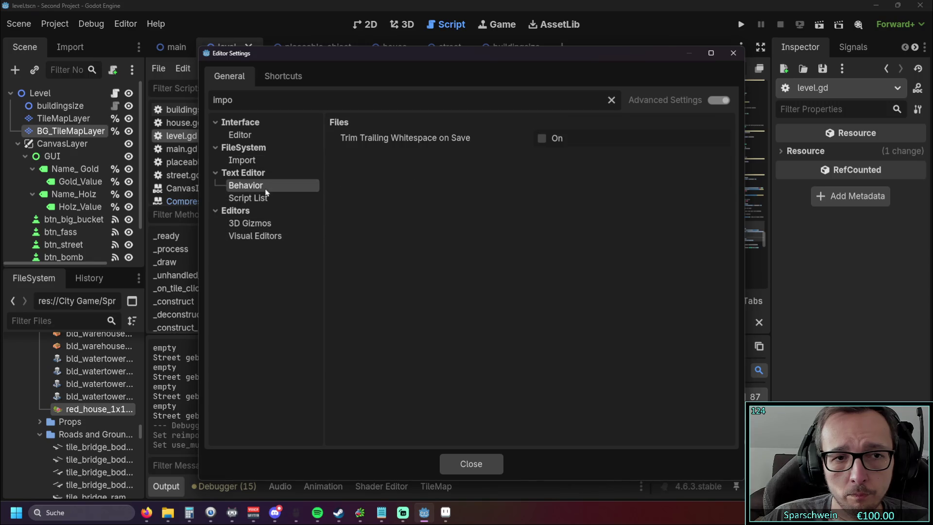
pyautogui.click(265, 224)
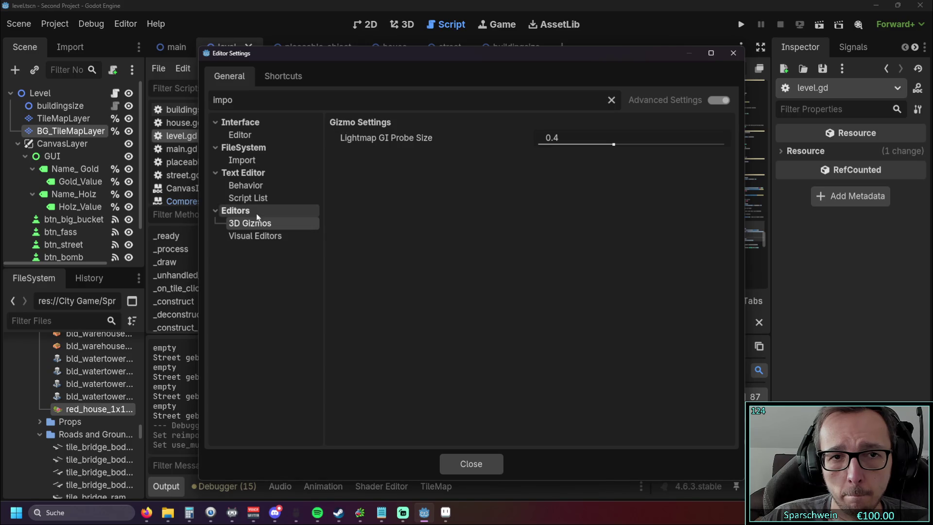
pyautogui.click(257, 135)
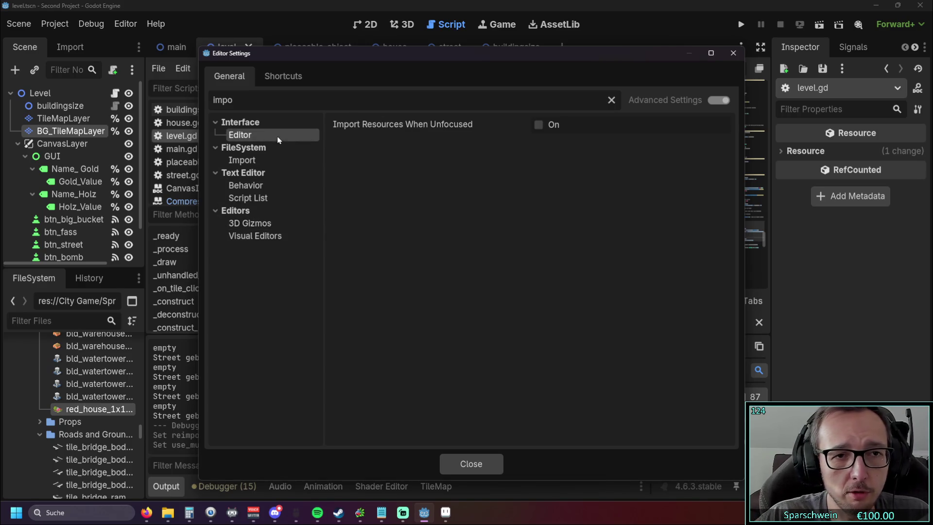
pyautogui.click(267, 156)
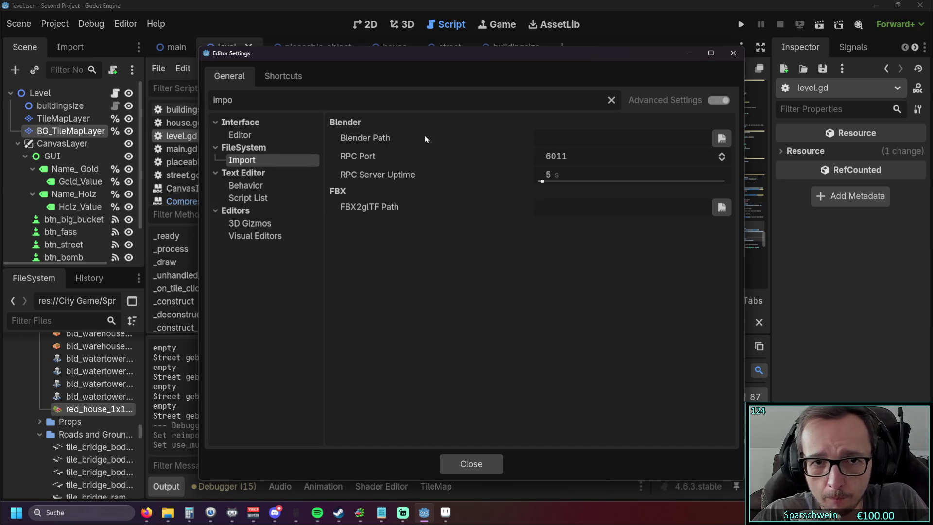
pyautogui.moveTo(375, 152)
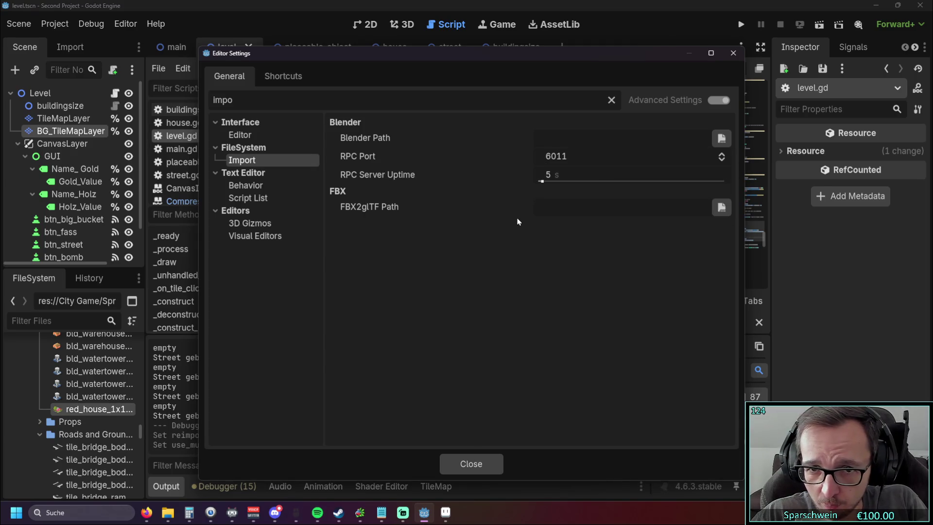
pyautogui.click(729, 56)
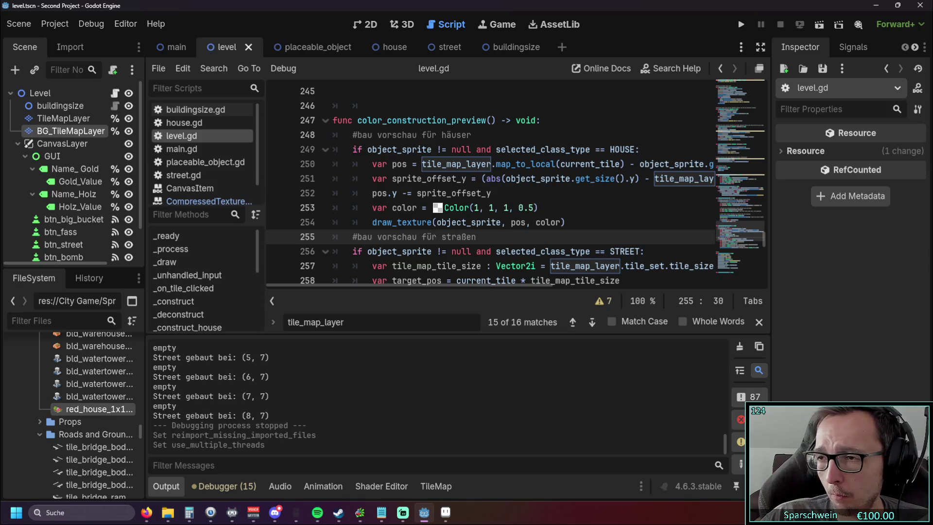
pyautogui.hotkey('alt', 'Tab')
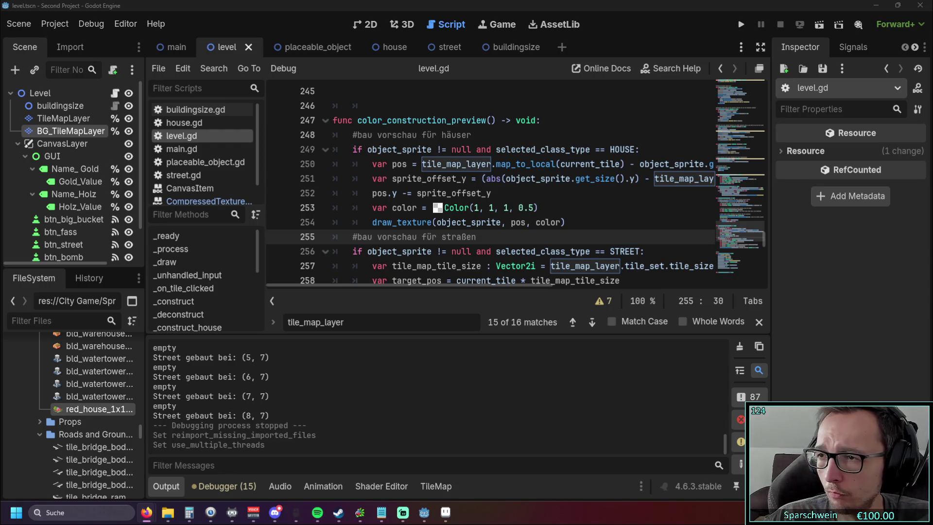
pyautogui.rightClick(32, 277)
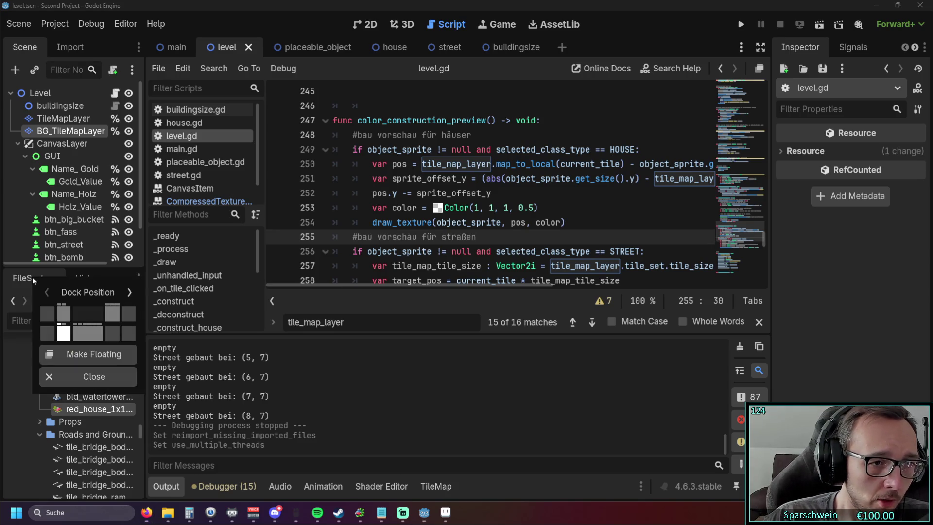
pyautogui.click(16, 353)
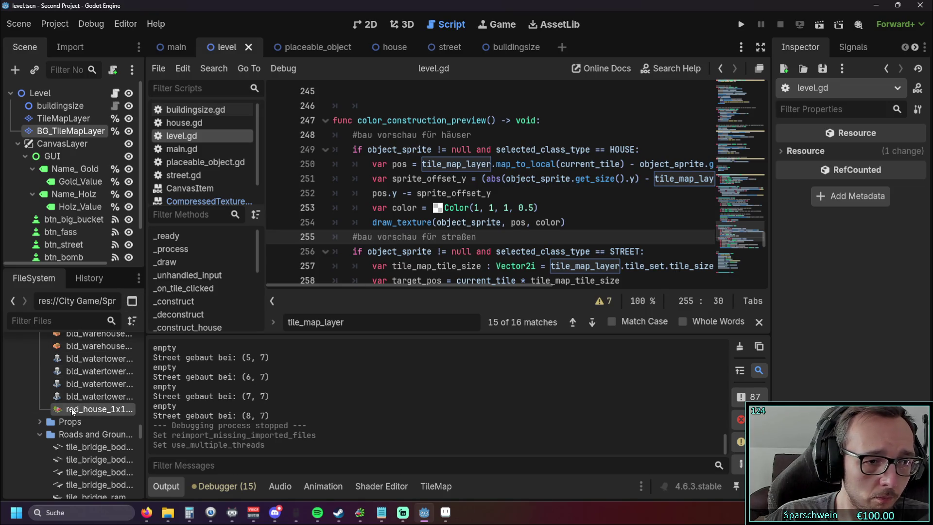
pyautogui.moveTo(72, 412)
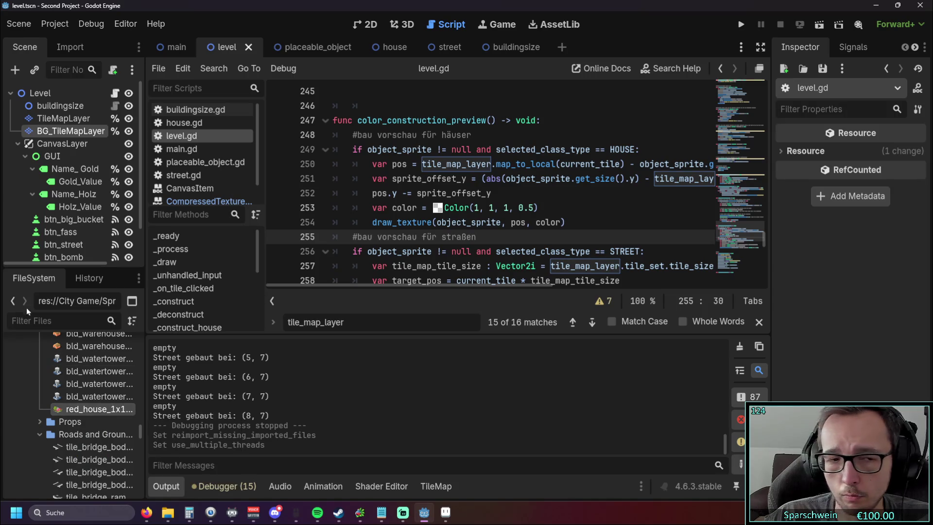
pyautogui.rightClick(31, 278)
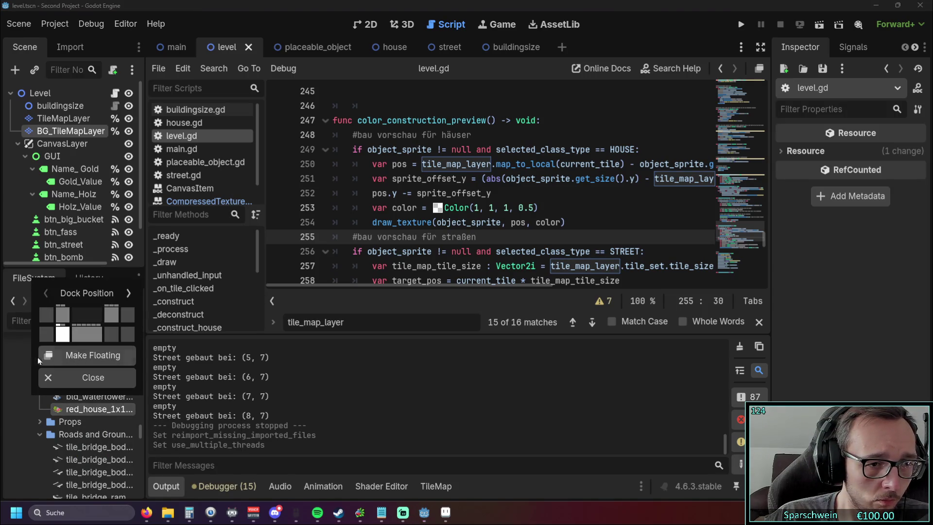
pyautogui.click(22, 347)
pyautogui.click(140, 284)
pyautogui.click(139, 284)
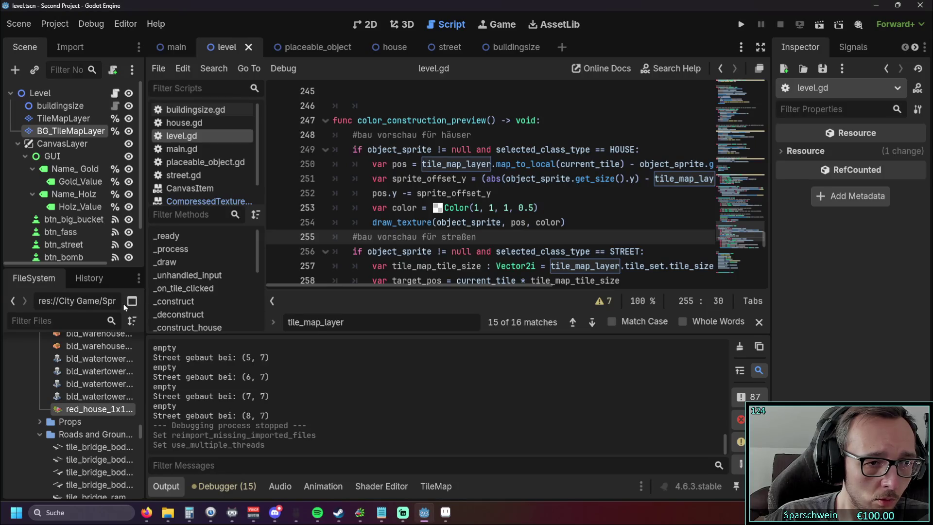
pyautogui.rightClick(87, 411)
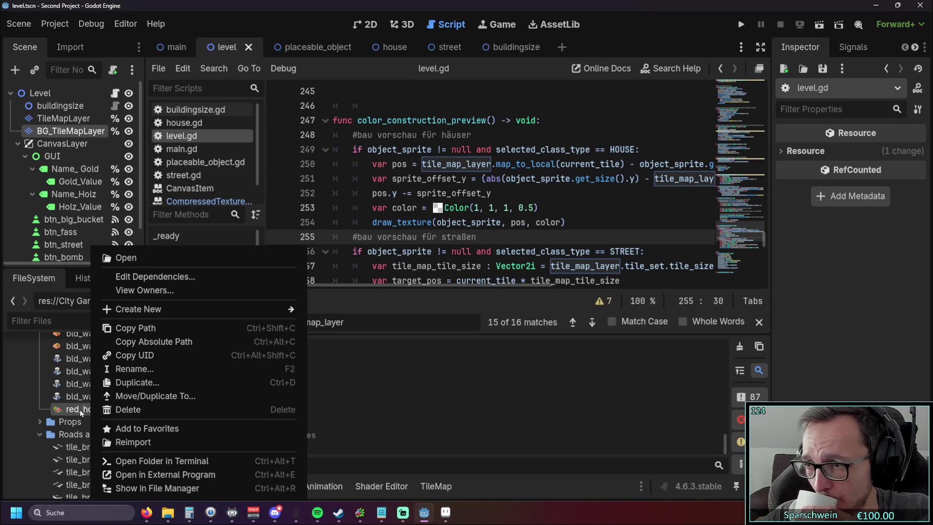
pyautogui.click(16, 359)
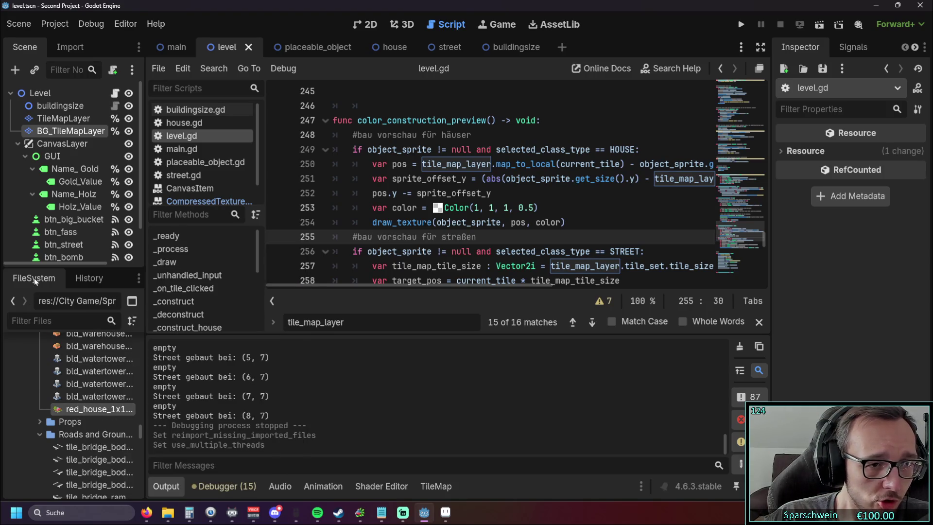
# Widen the Scene and FileSystem docks, try the split FileSystem views, then narrow the docks.
pyautogui.moveTo(145, 255); pyautogui.dragTo(443, 254)
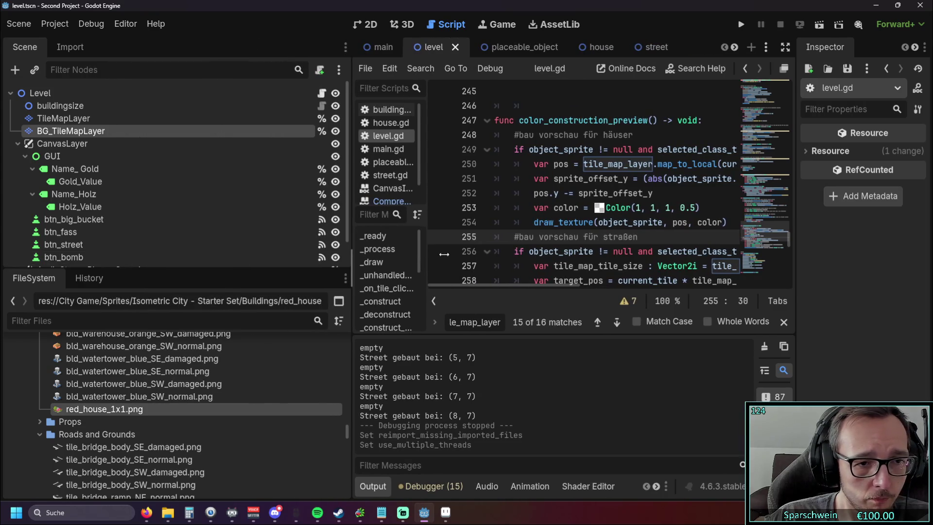
pyautogui.click(87, 278)
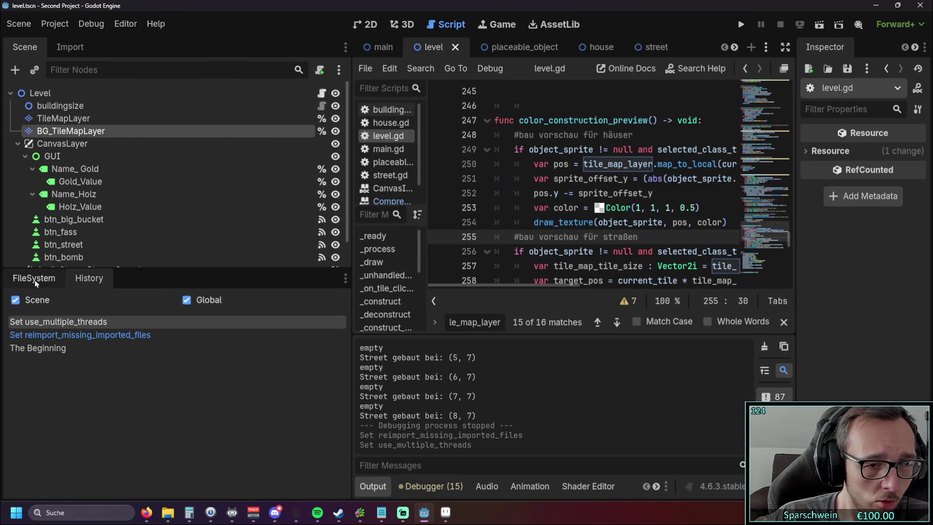
pyautogui.click(34, 279)
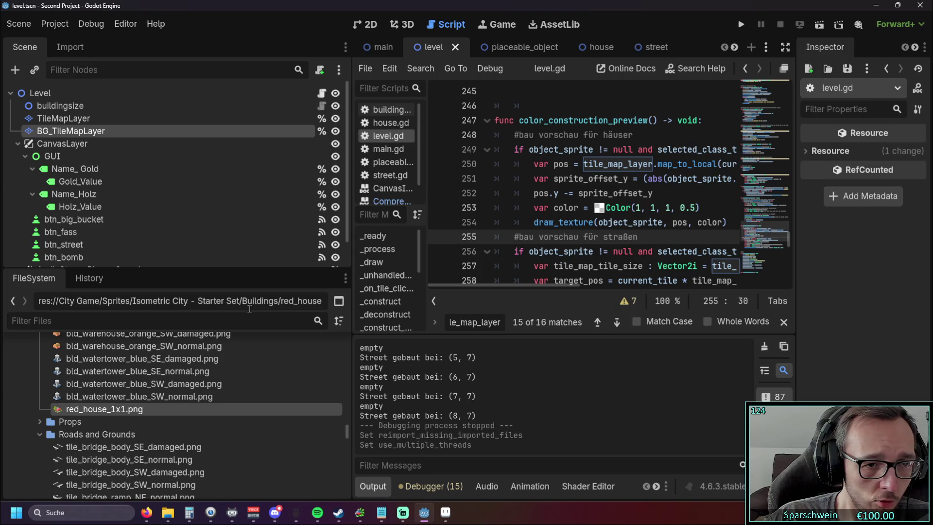
pyautogui.click(338, 301)
pyautogui.moveTo(346, 331); pyautogui.dragTo(348, 380)
pyautogui.scroll(3, 348, 380)
pyautogui.click(339, 301)
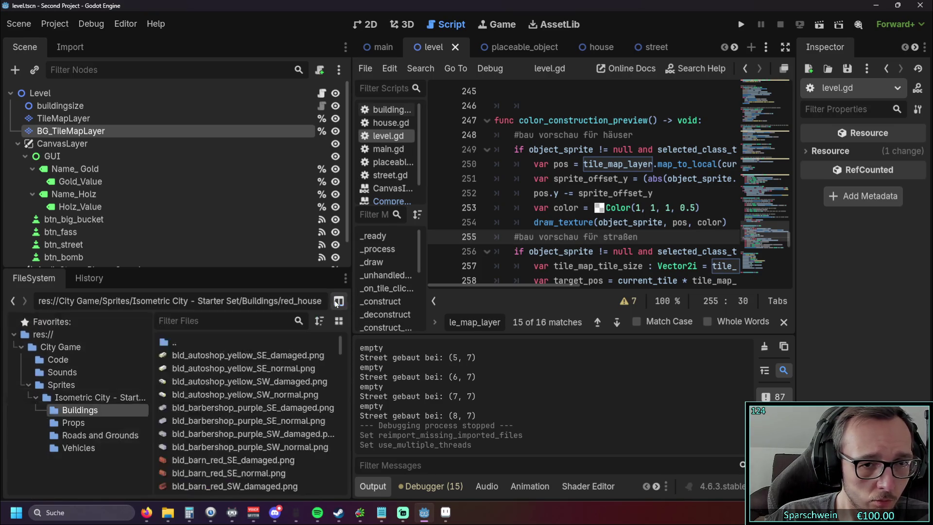
pyautogui.moveTo(350, 354)
pyautogui.mouseDown()
pyautogui.moveTo(235, 356)
pyautogui.moveTo(267, 354)
pyautogui.mouseUp()
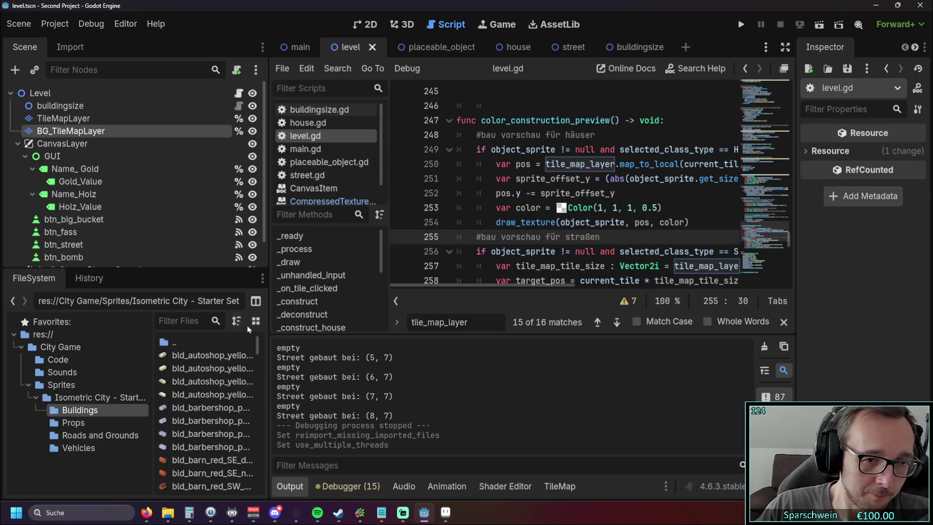
# Cycle the FileSystem split modes until folders and files merge into one tree.
pyautogui.rightClick(42, 278)
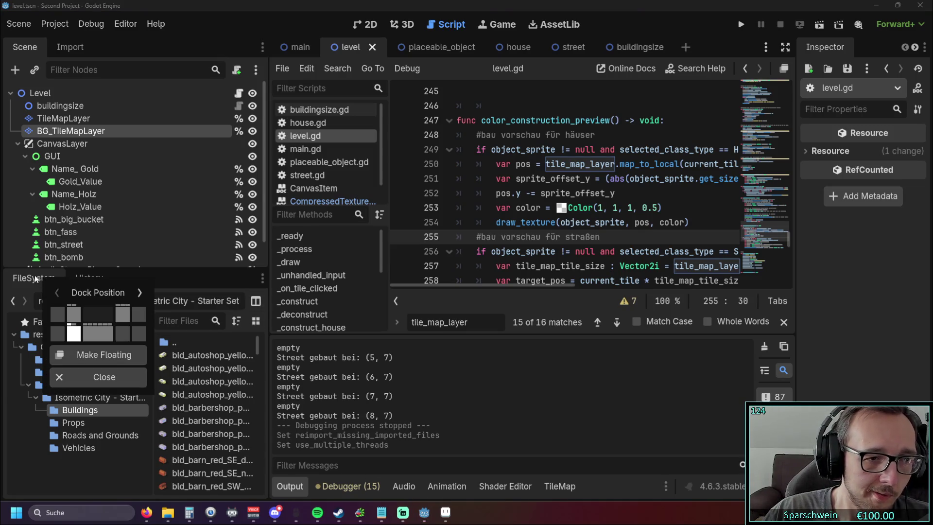
pyautogui.click(51, 411)
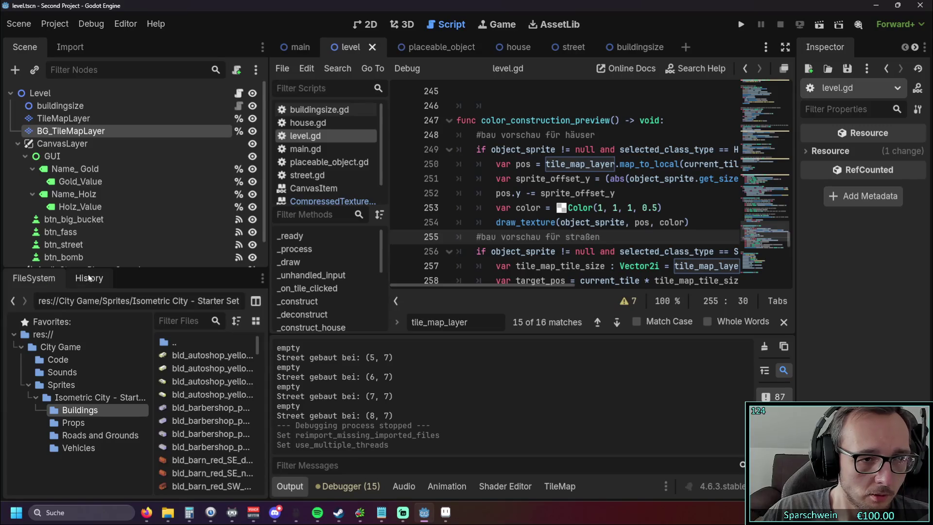
pyautogui.click(255, 301)
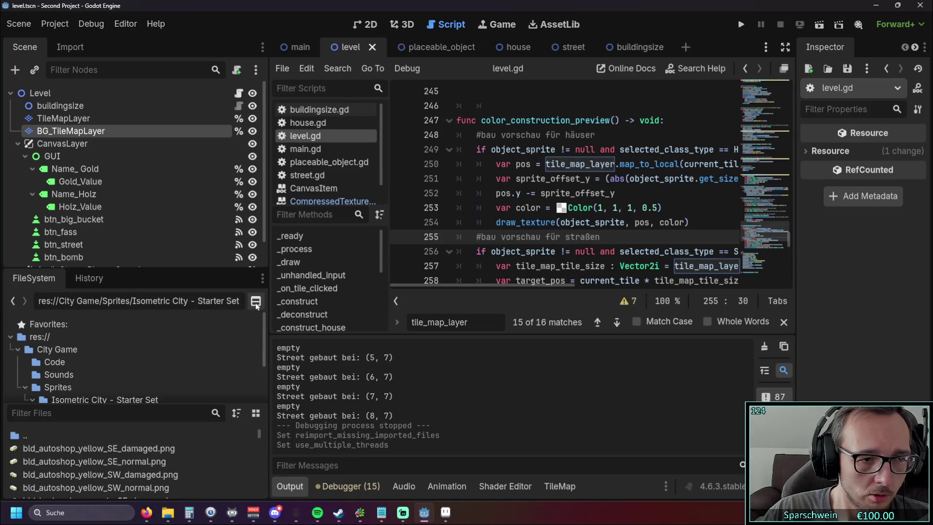
pyautogui.scroll(-3, 92, 371)
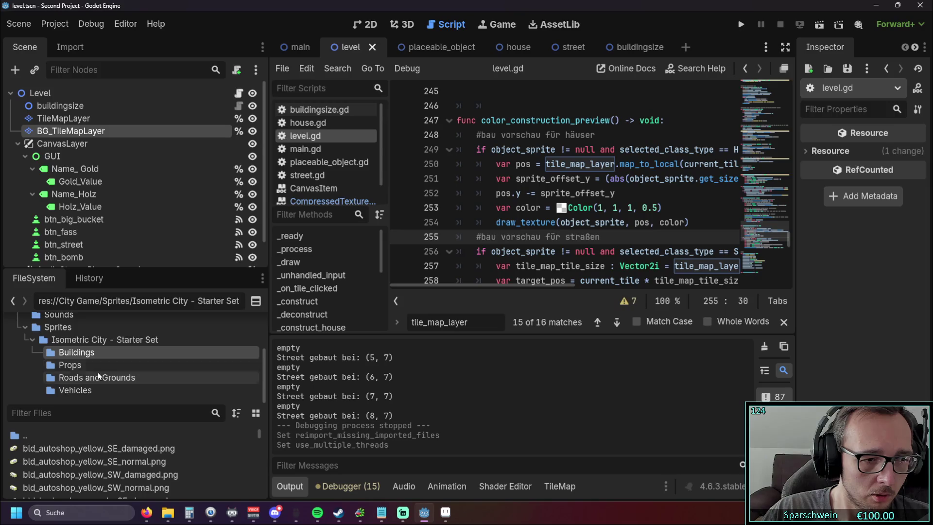
pyautogui.click(256, 301)
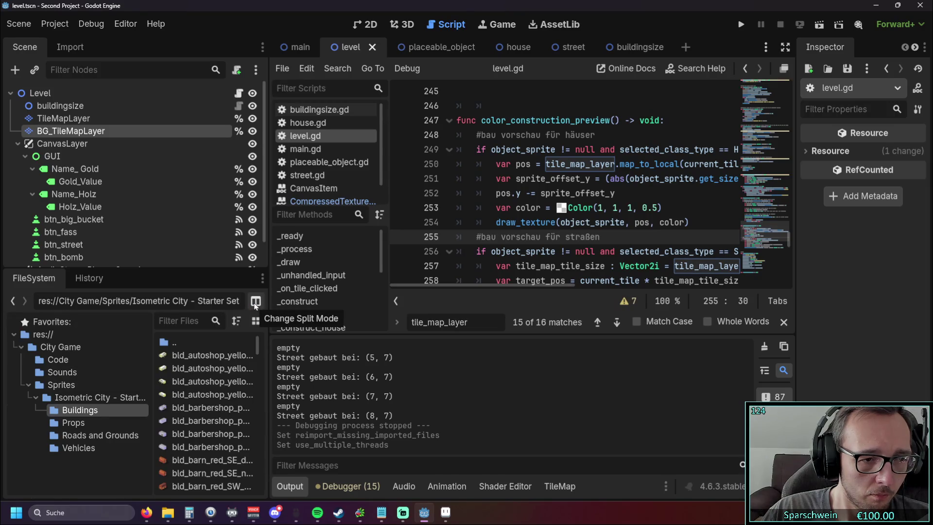
pyautogui.click(256, 301)
# Expand the Buildings folder and scroll down to red_house_1x1.png.
pyautogui.scroll(-10, 186, 361)
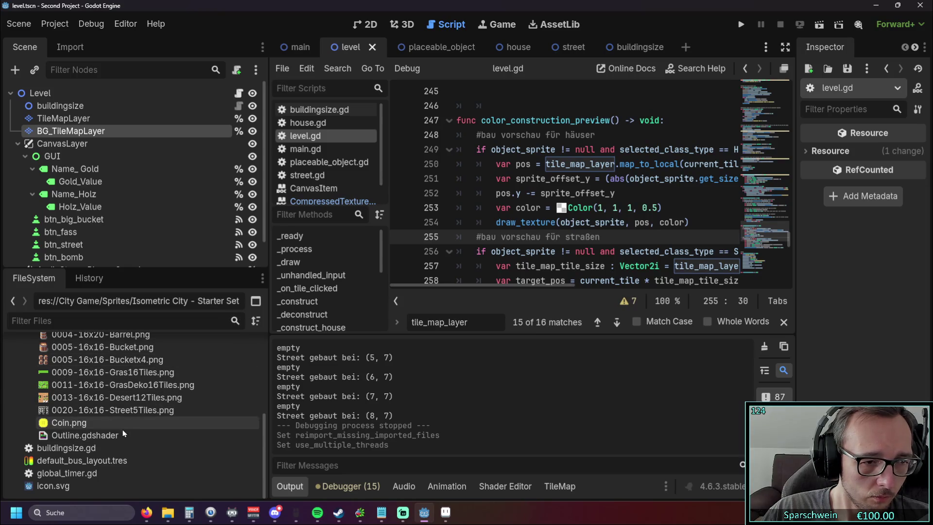
pyautogui.scroll(4, 124, 433)
pyautogui.click(40, 393)
pyautogui.scroll(-1, 99, 400)
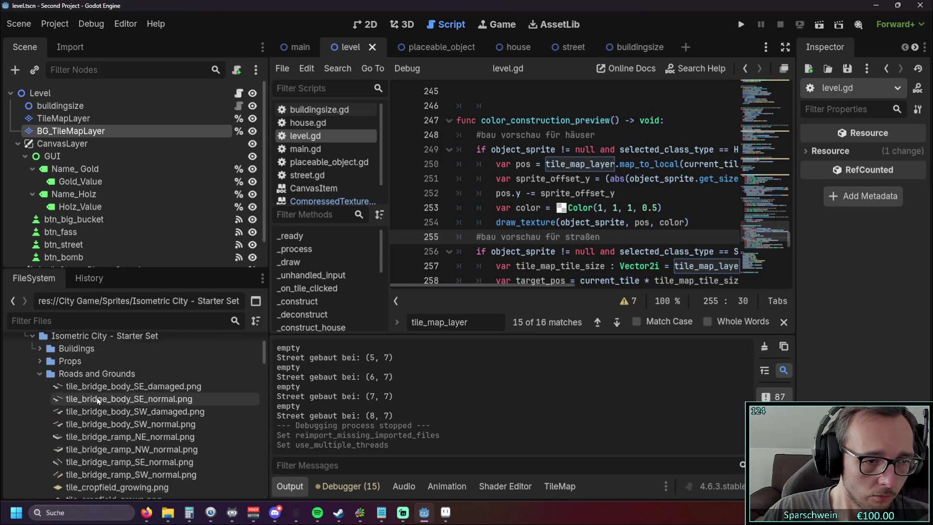
pyautogui.click(39, 373)
pyautogui.scroll(-1, 77, 397)
pyautogui.scroll(1, 38, 380)
pyautogui.click(40, 386)
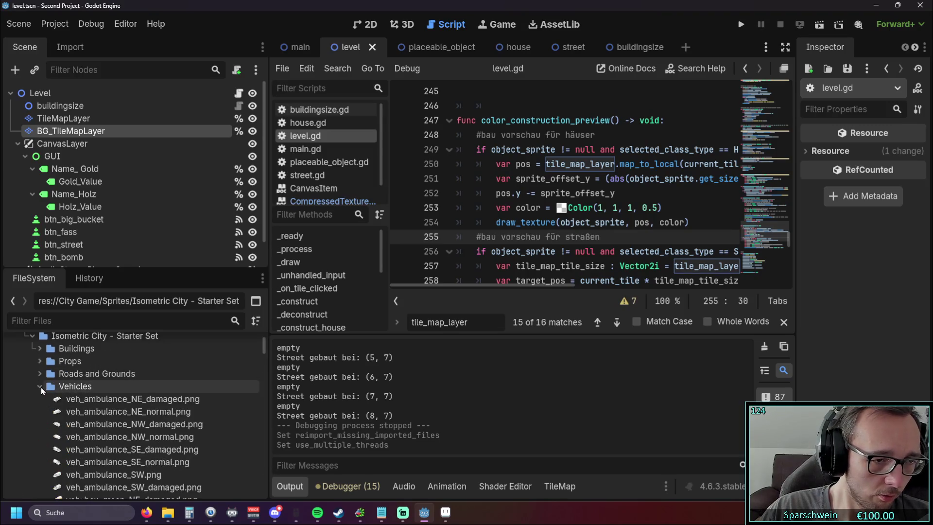
pyautogui.click(41, 386)
pyautogui.click(40, 361)
pyautogui.click(40, 348)
pyautogui.scroll(-4, 117, 402)
pyautogui.scroll(-15, 117, 402)
pyautogui.scroll(-15, 121, 401)
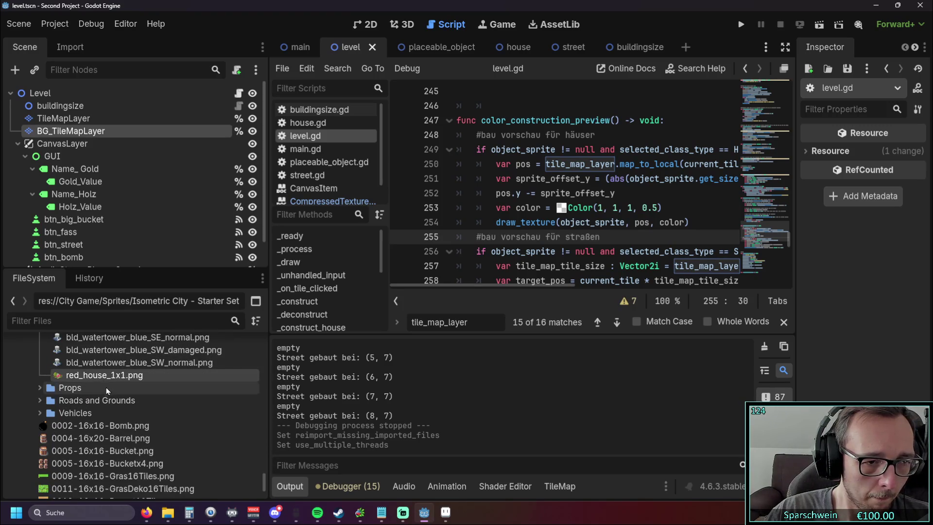
# View which resources own red_house_1x1.png.
pyautogui.rightClick(100, 375)
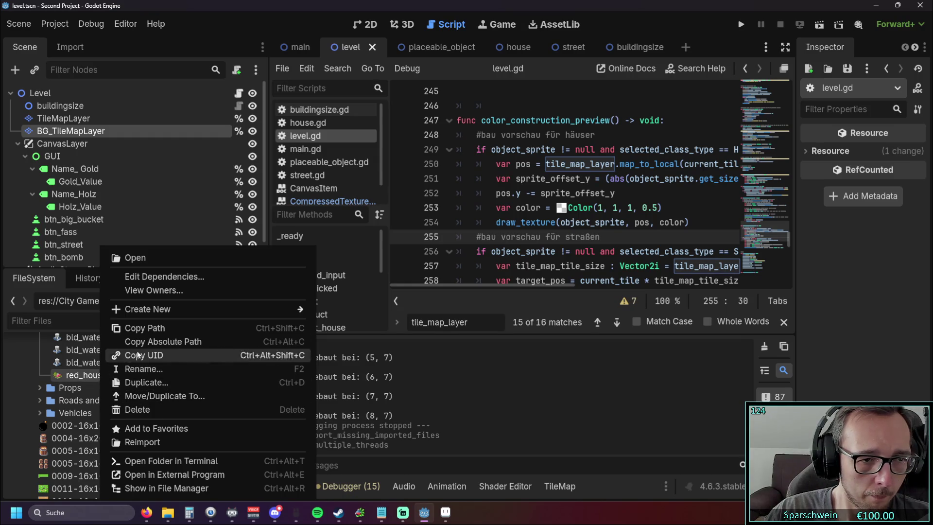
pyautogui.moveTo(169, 312)
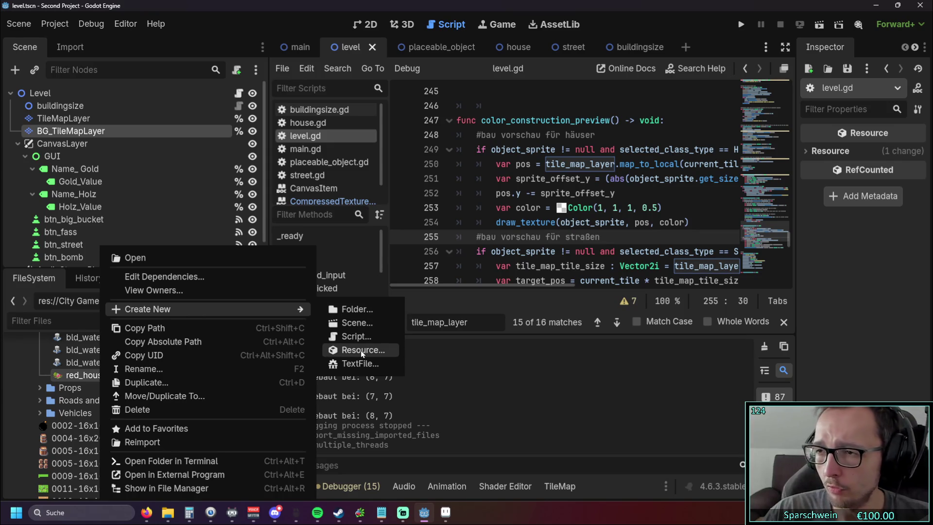
pyautogui.click(190, 294)
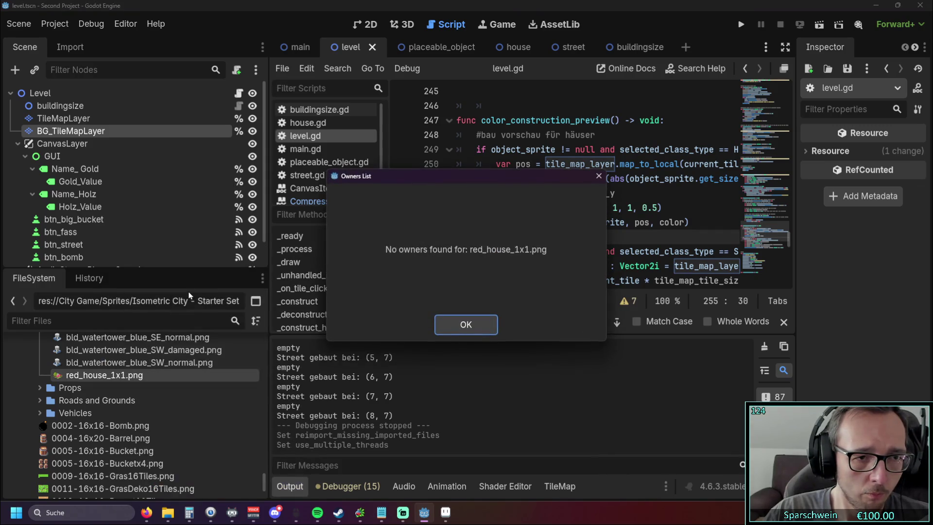
pyautogui.click(465, 325)
# Check red_house_1x1.png's dependencies, then open it in the Inspector.
pyautogui.rightClick(95, 374)
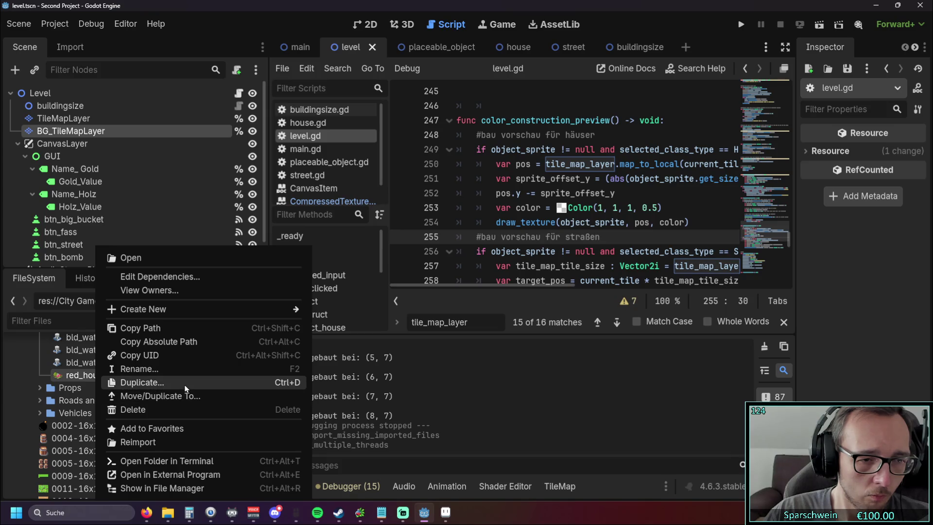
pyautogui.click(193, 278)
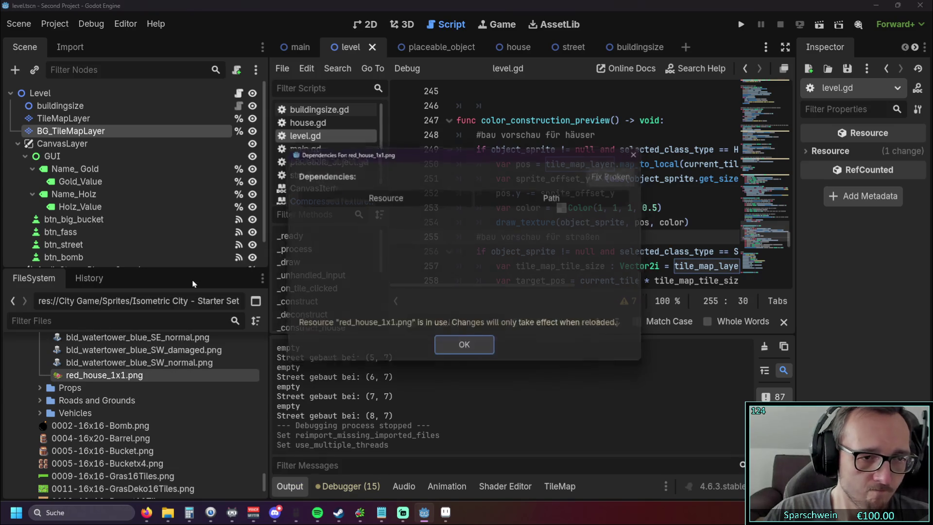
pyautogui.click(467, 347)
pyautogui.rightClick(118, 377)
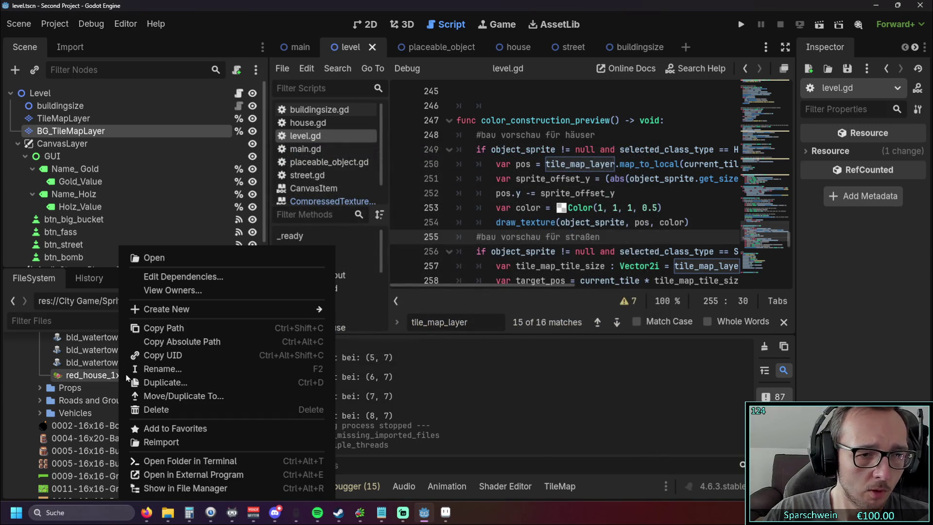
pyautogui.click(233, 264)
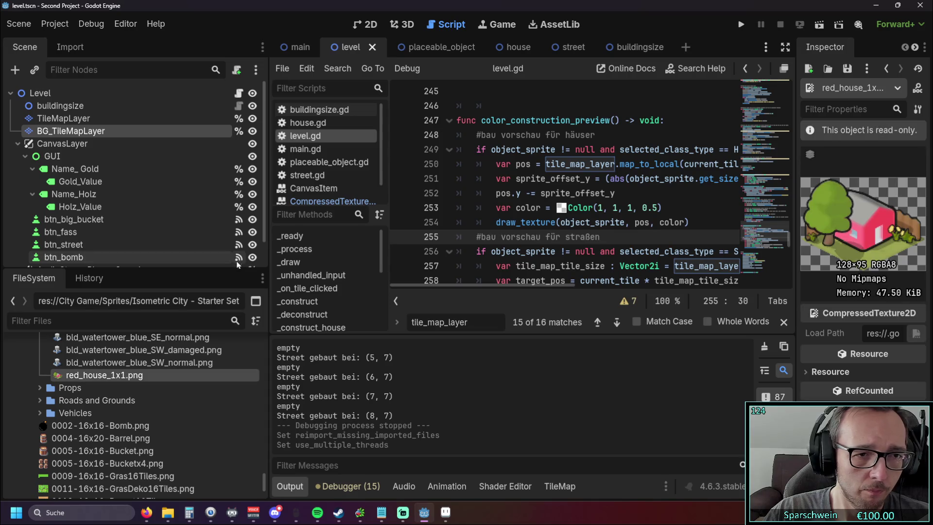
# Widen the Inspector, expand all the texture's property sections, then narrow it slightly.
pyautogui.moveTo(790, 282)
pyautogui.mouseDown()
pyautogui.moveTo(586, 279)
pyautogui.moveTo(619, 278)
pyautogui.mouseUp()
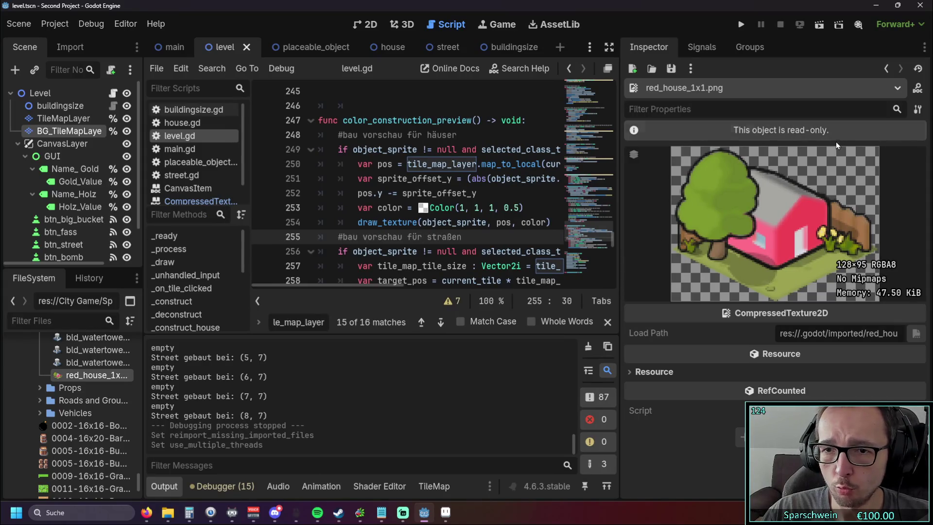
pyautogui.click(657, 372)
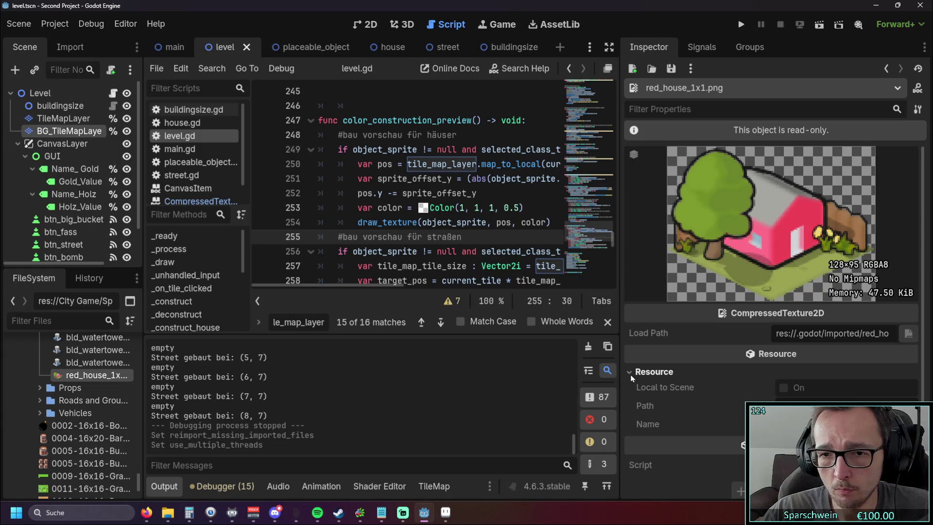
pyautogui.click(631, 371)
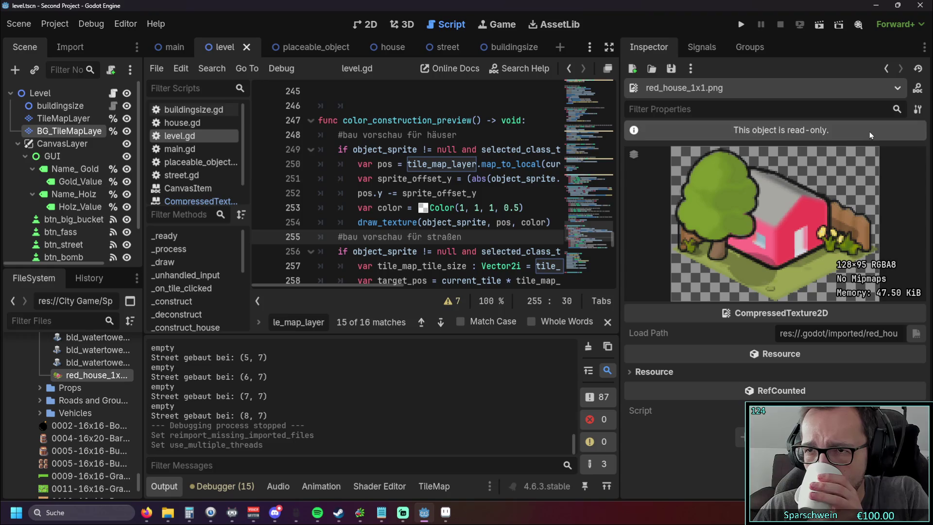
pyautogui.click(915, 110)
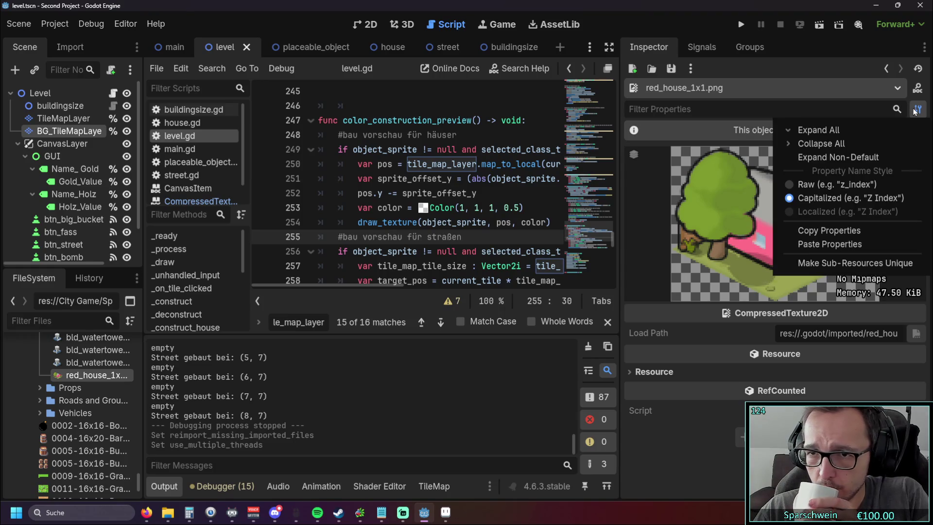
pyautogui.click(802, 130)
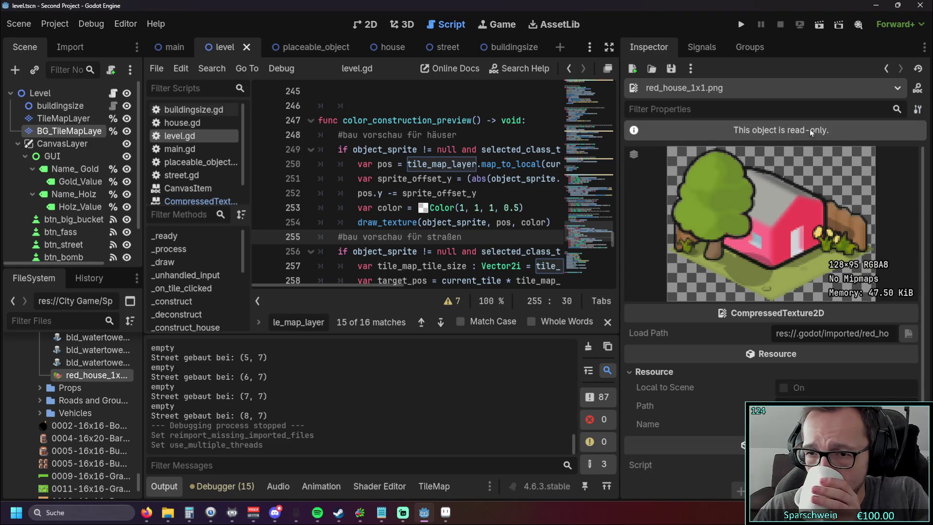
pyautogui.click(917, 109)
pyautogui.click(918, 127)
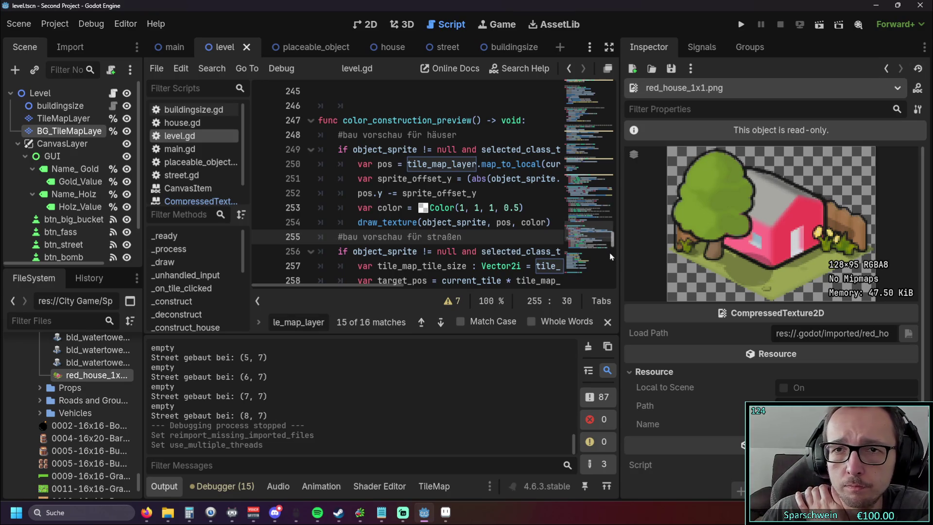
pyautogui.moveTo(617, 255); pyautogui.dragTo(633, 255)
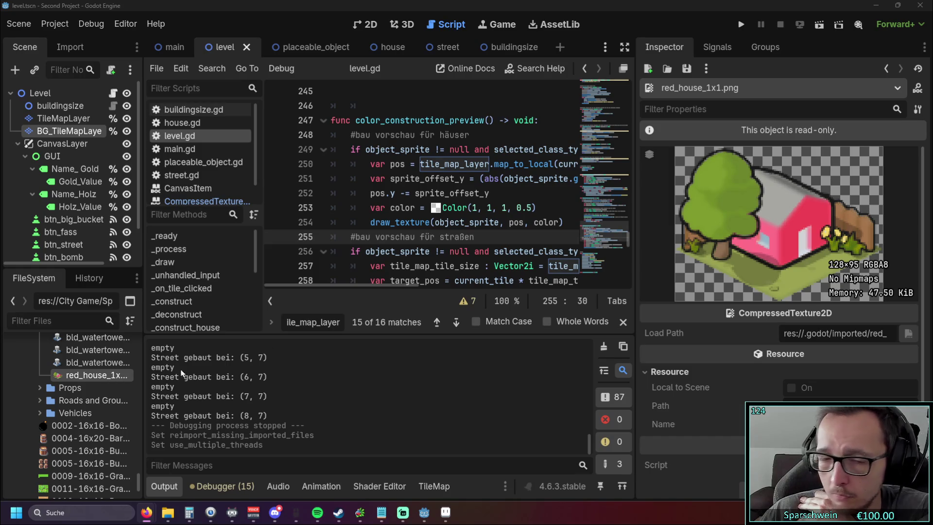
# Widen the FileSystem dock and reselect red_house_1x1.png before switching to Firefox.
pyautogui.rightClick(76, 376)
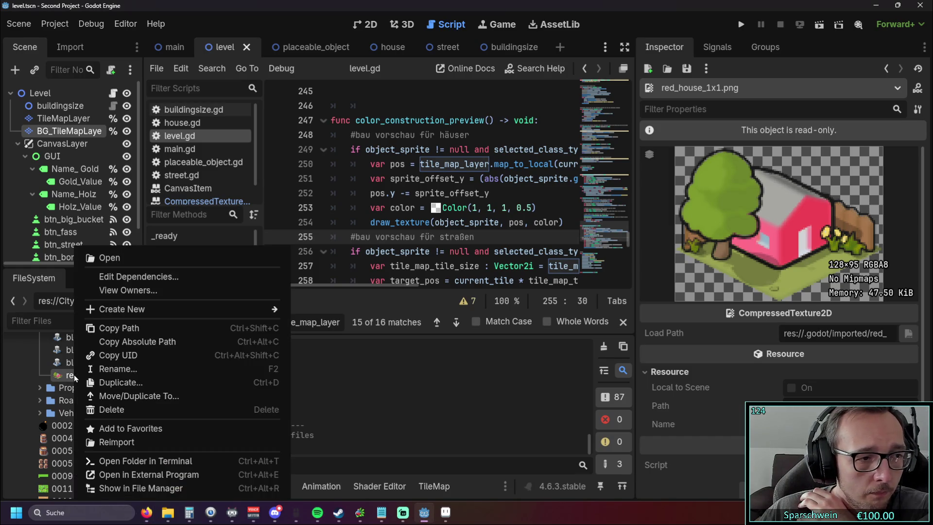
pyautogui.click(58, 350)
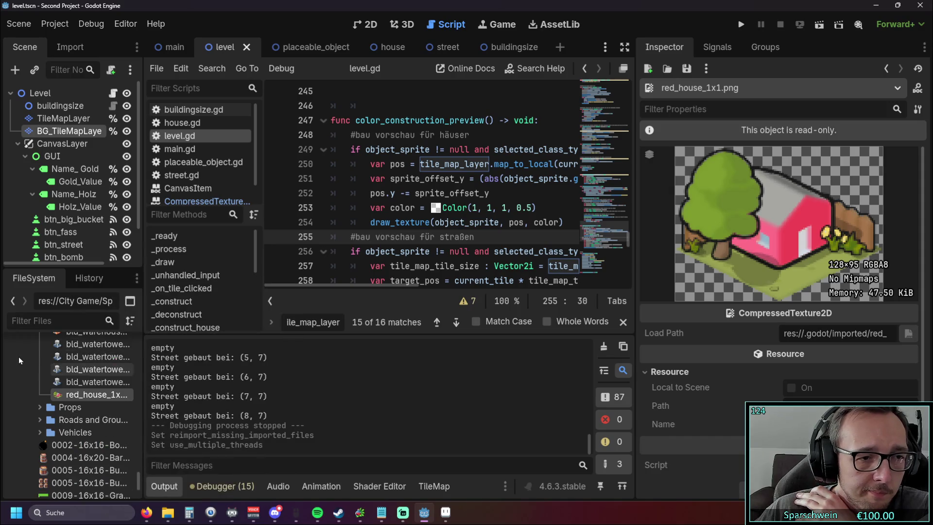
pyautogui.scroll(-1, 189, 353)
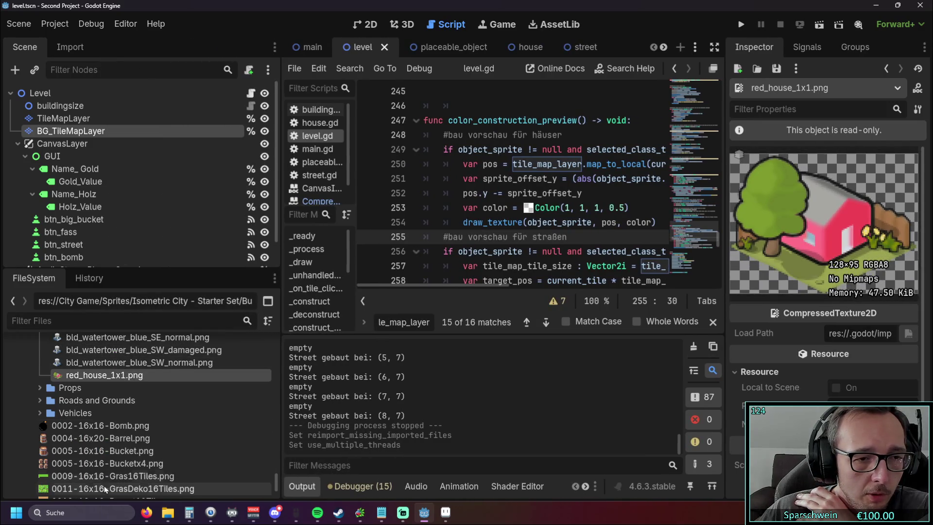
pyautogui.rightClick(96, 485)
pyautogui.press('Escape')
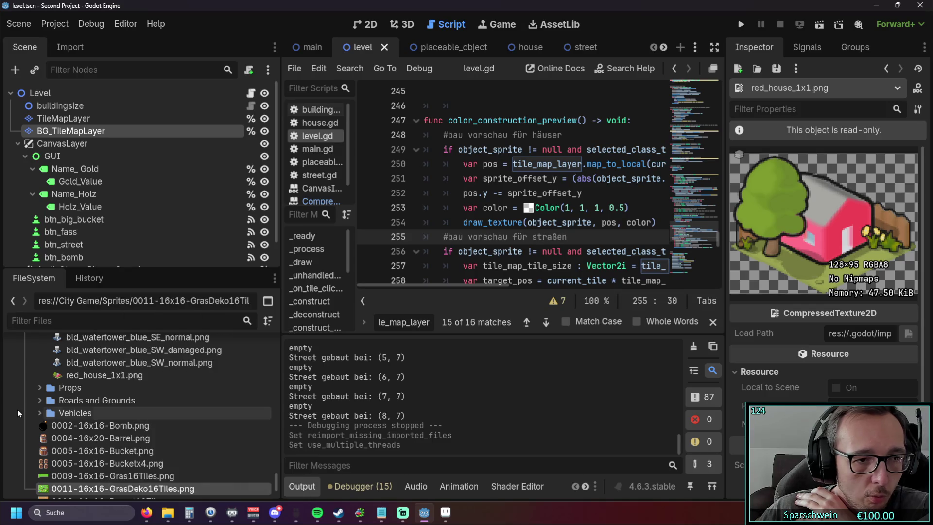
pyautogui.scroll(3, 84, 422)
pyautogui.click(94, 434)
pyautogui.rightClick(96, 434)
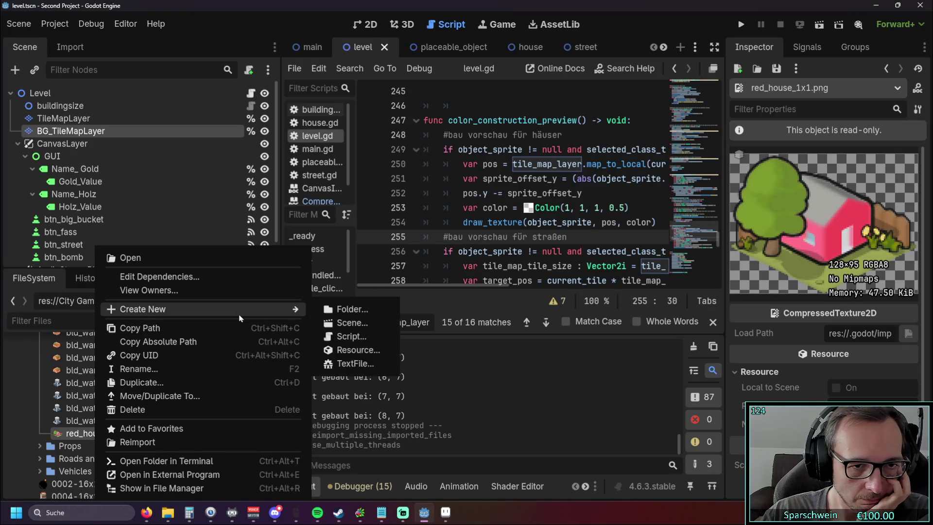
pyautogui.click(531, 386)
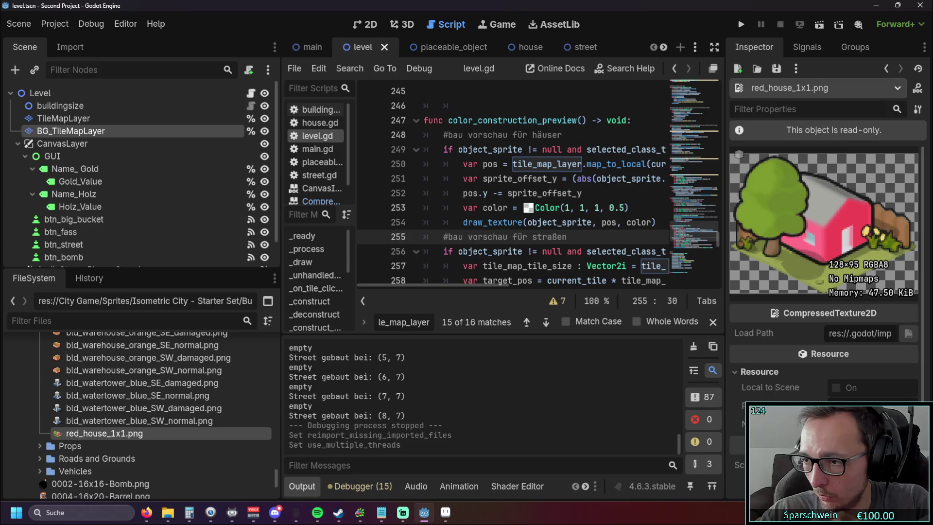
pyautogui.hotkey('alt', 'Tab')
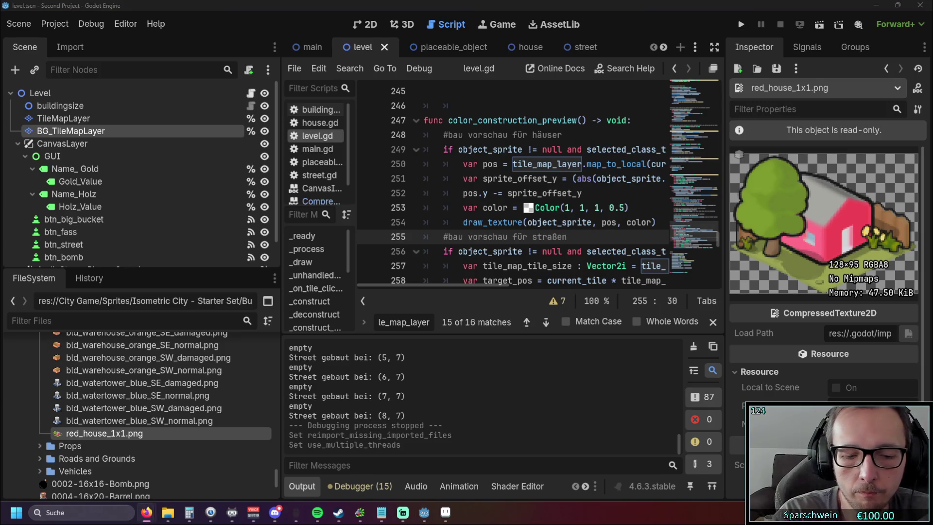